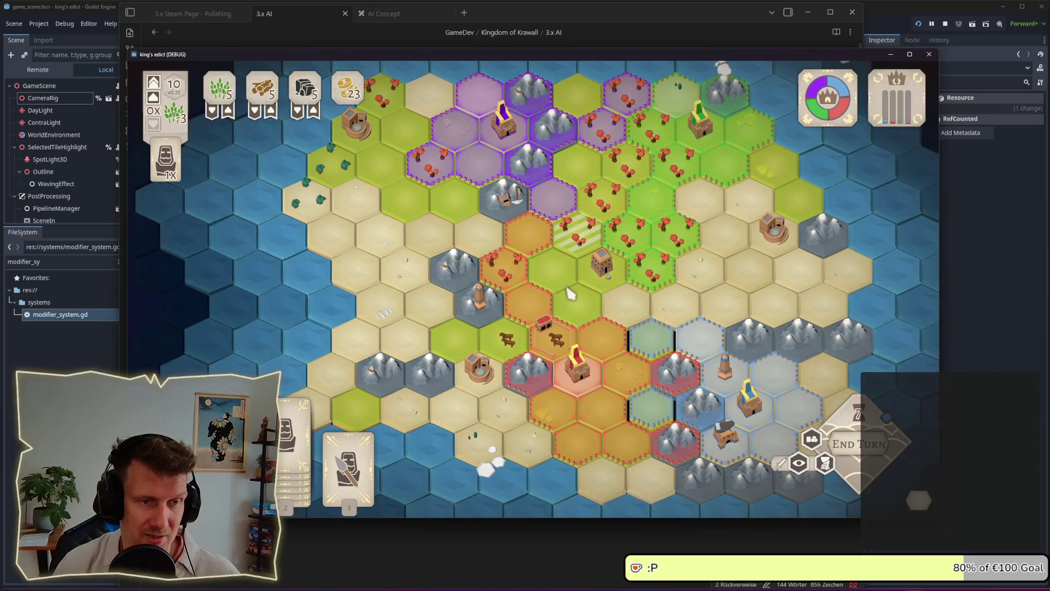
Pan and zoom across the King's Edict hex map in the running debug build
key(s)
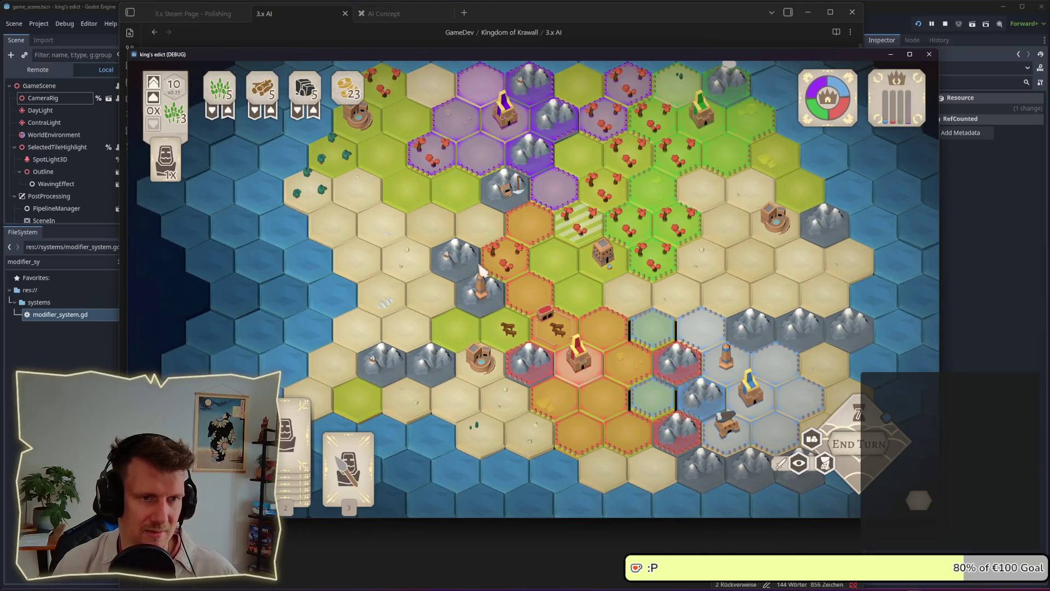
scroll(488, 295, up, 3)
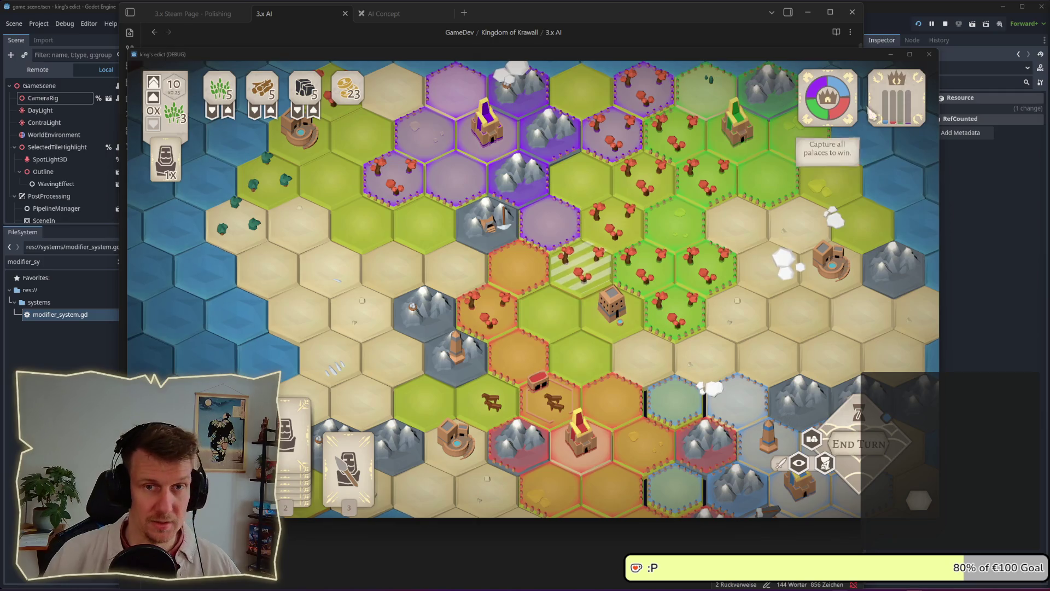
Stop the King's Edict debug run and switch to the 3.x AI notes in Obsidian
key(F8)
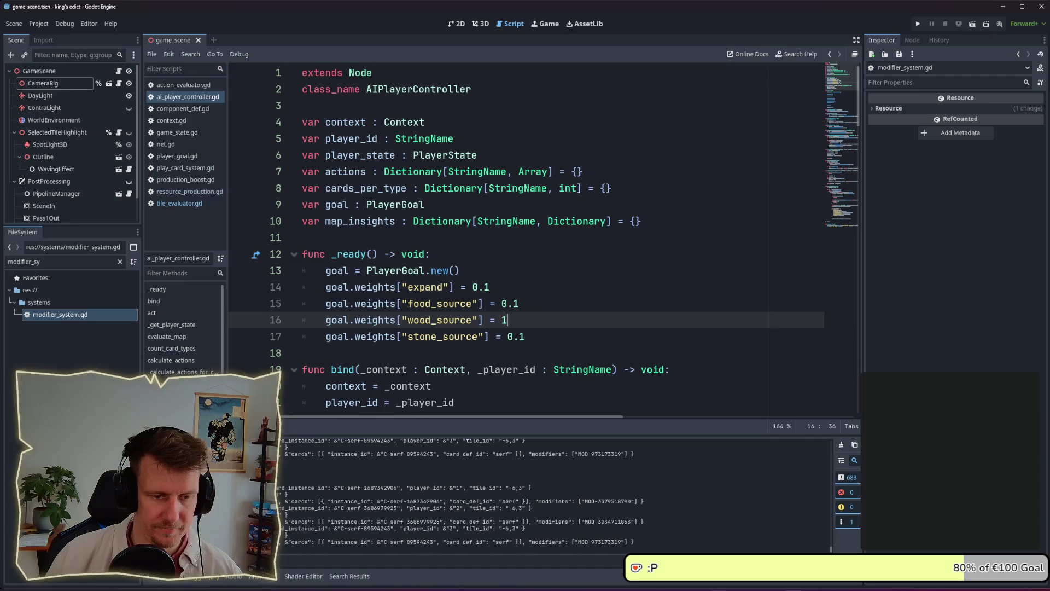
key(alt+Tab)
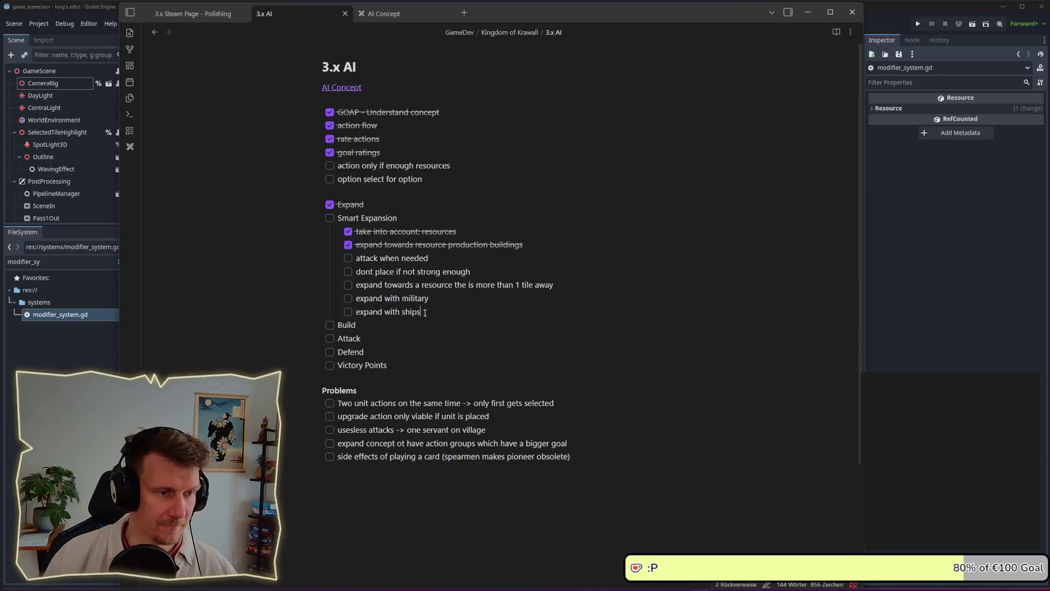
Add a new checklist line after Build, indent it as a sub-item, then return to Godot
click(457, 298)
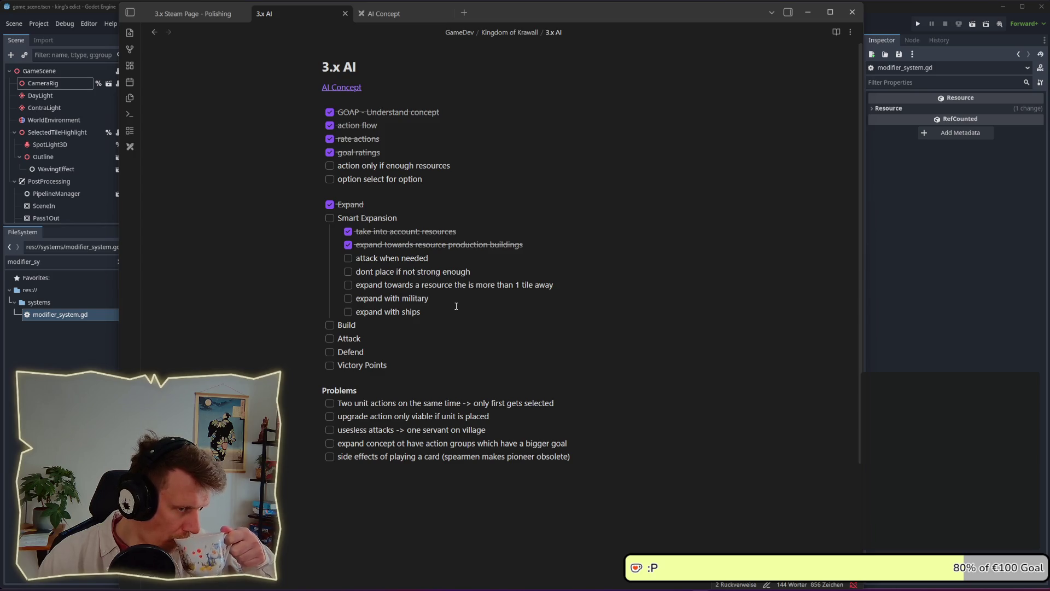
key(Return)
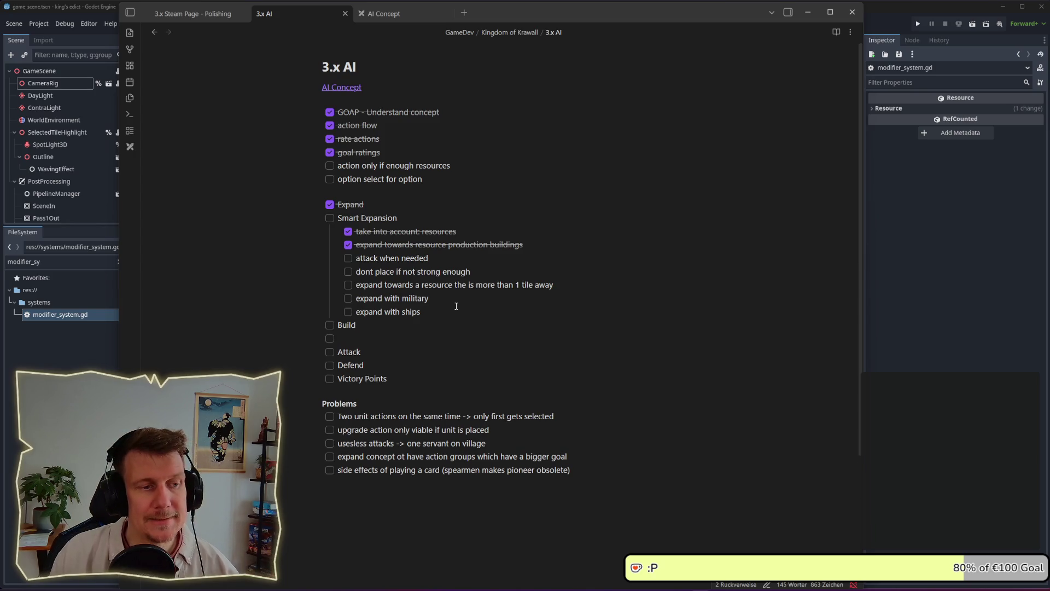
key(Tab)
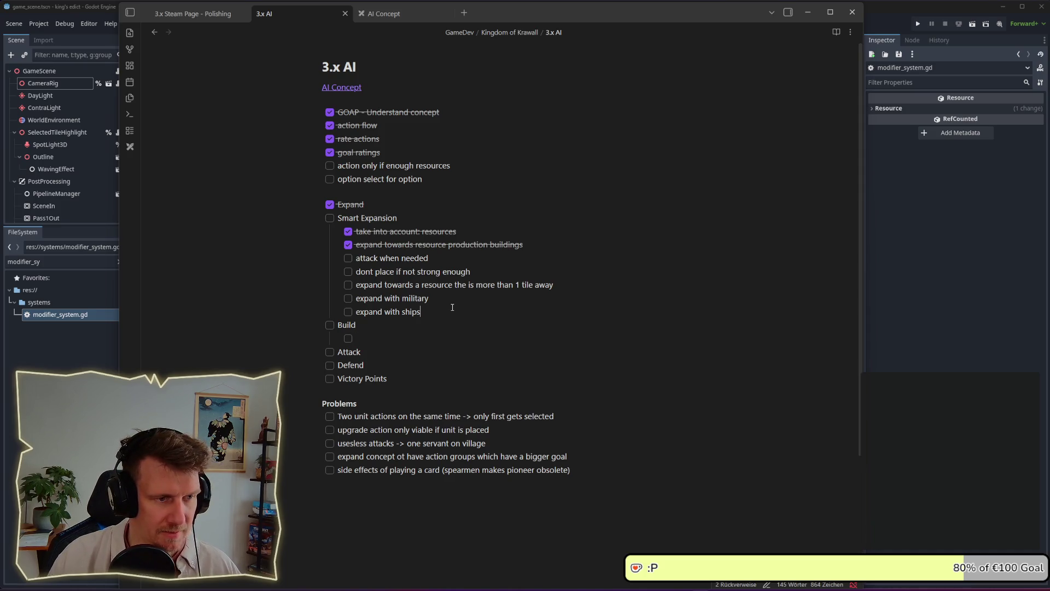
click(475, 273)
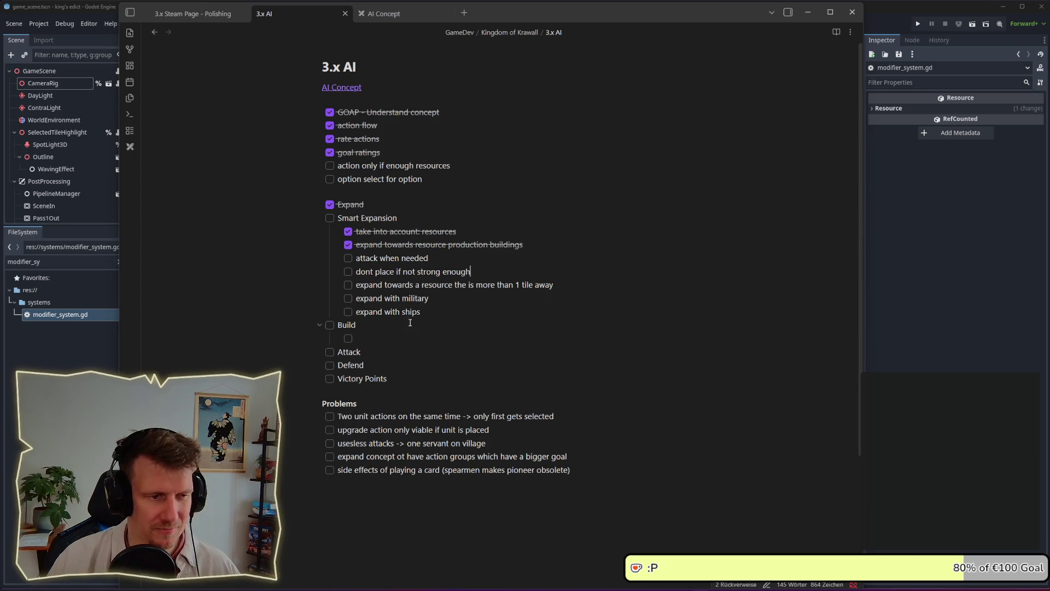
key(alt+Tab)
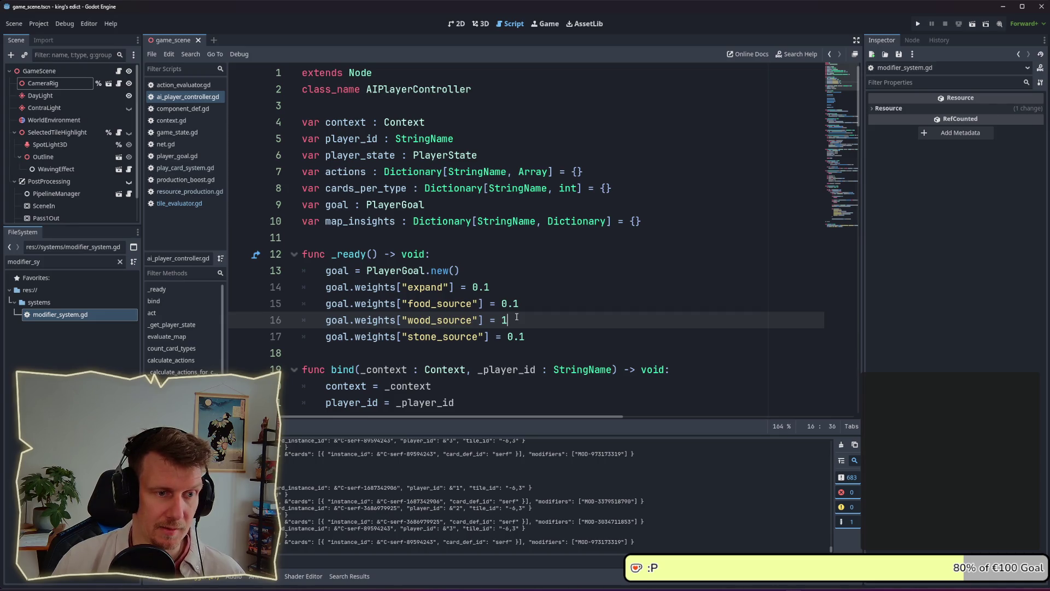
Back in Obsidian, name the new Build sub-item 'worker placement'
key(alt+Tab)
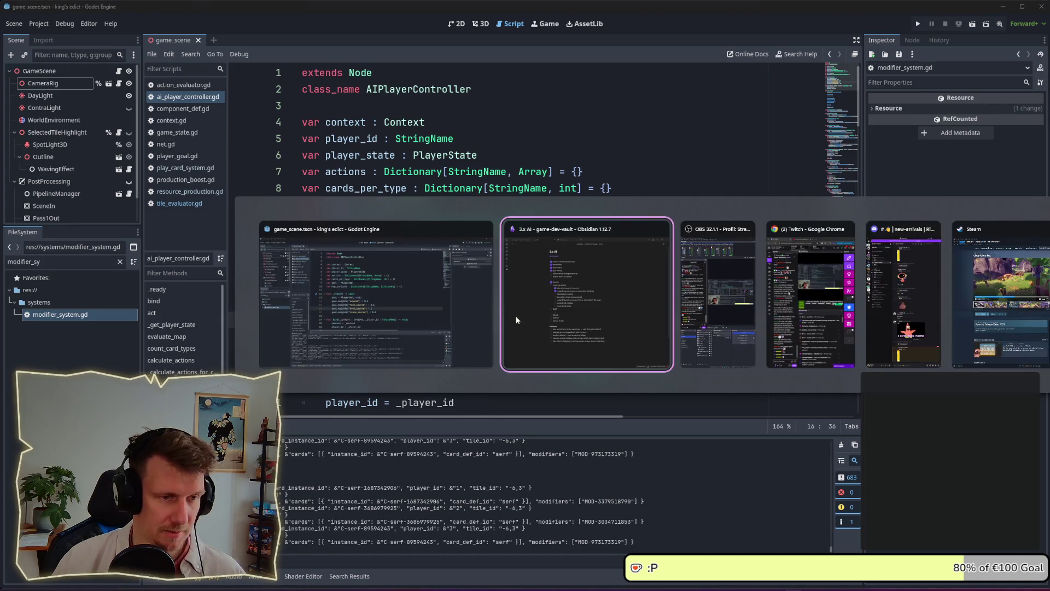
text(w)
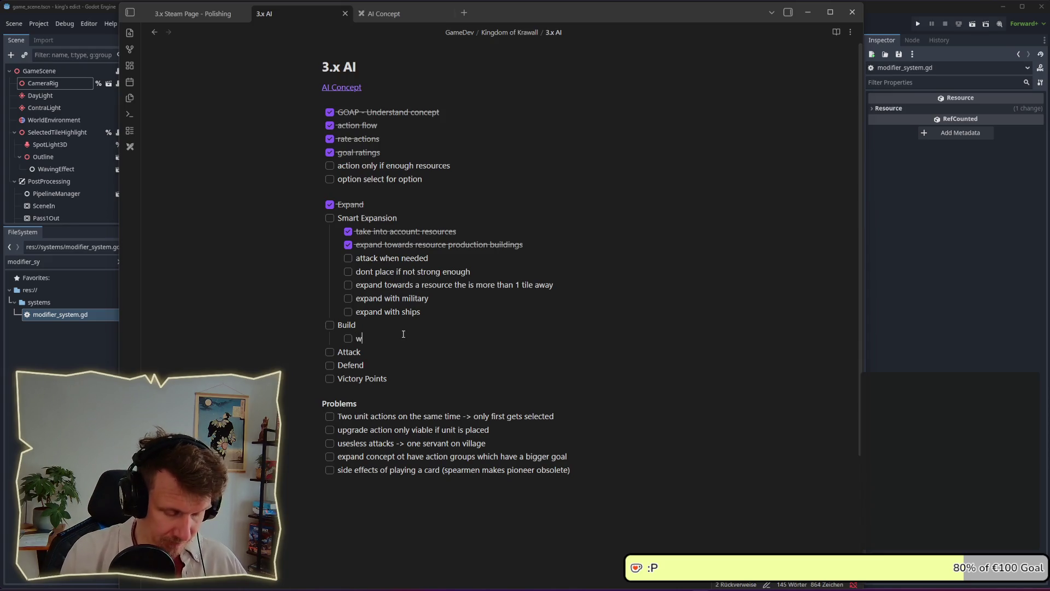
text(orker placement)
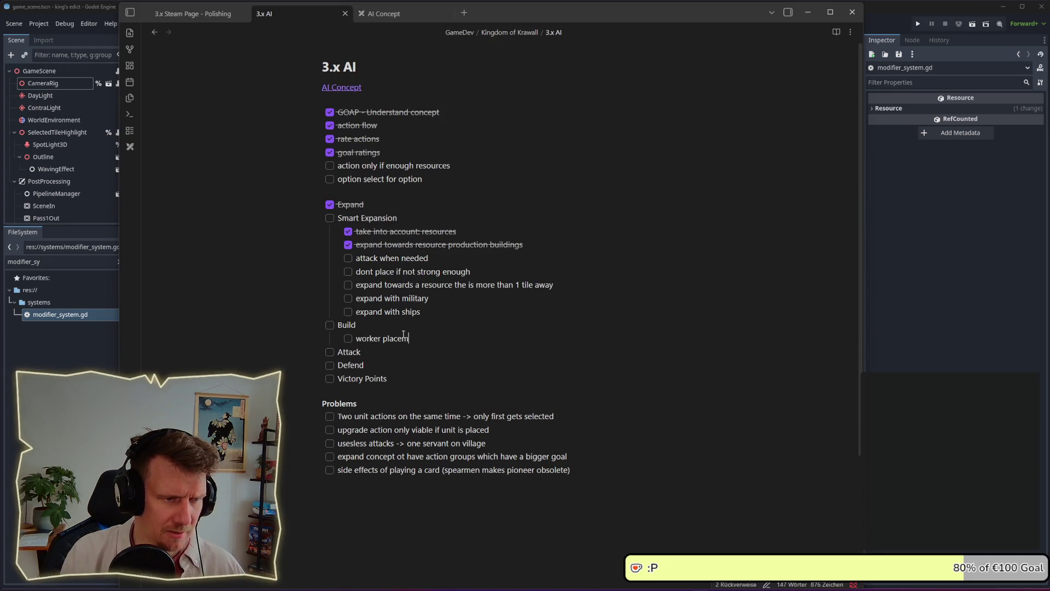
key(BackSpace)
key(BackSpace)
key(BackSpace)
text(ment)
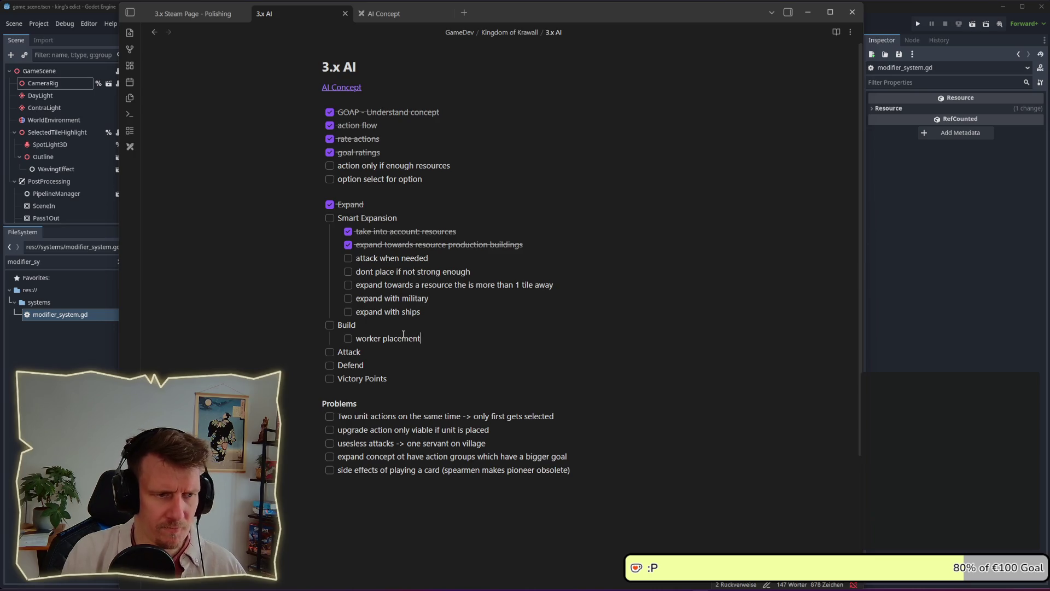
Nest 'mind resources' under worker placement and begin a 'select option' item below it
key(Return)
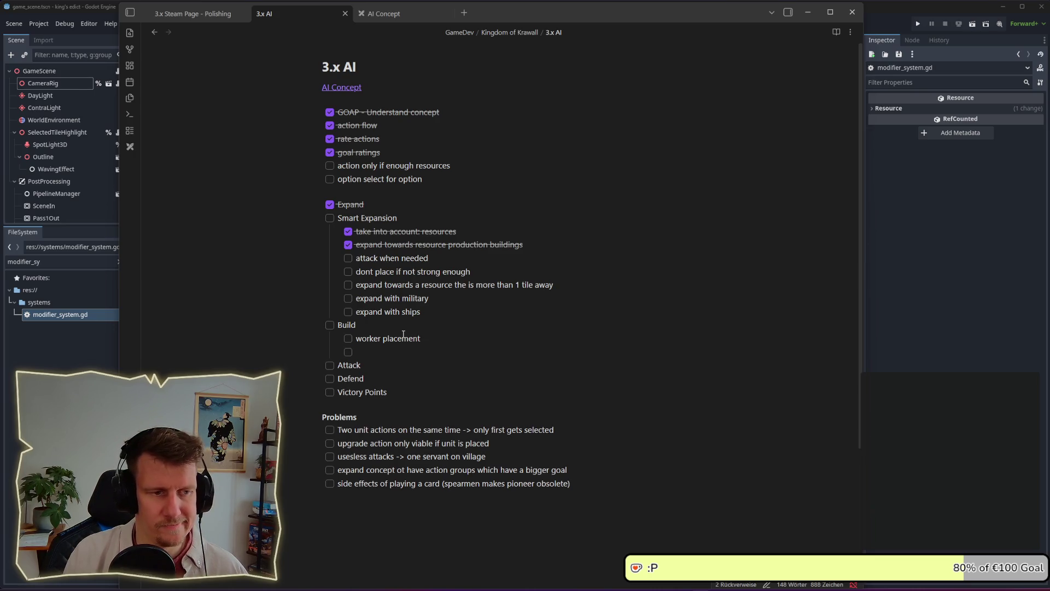
key(Tab)
text(se)
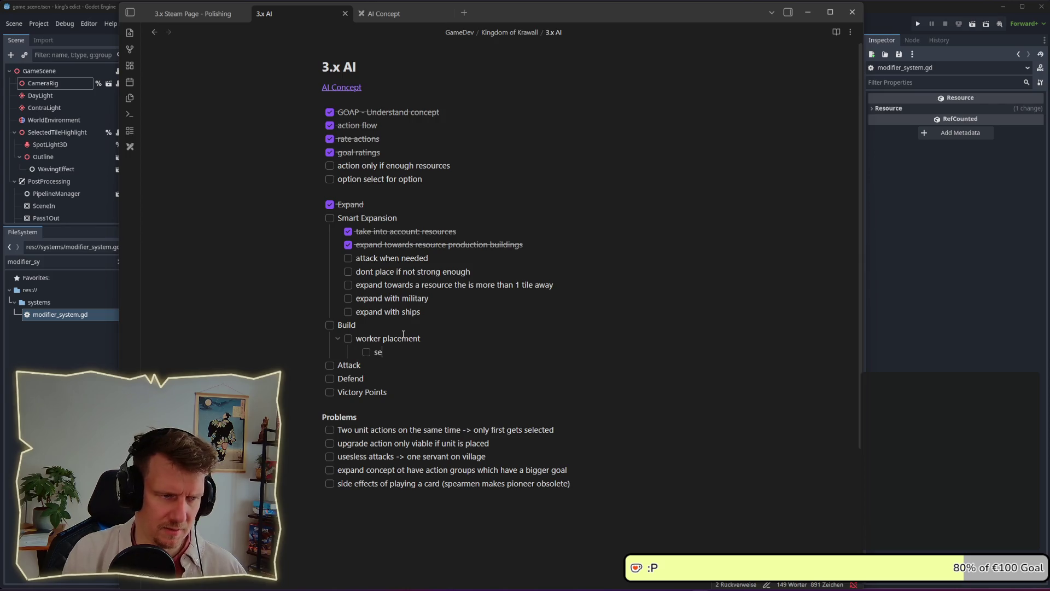
key(BackSpace)
key(BackSpace)
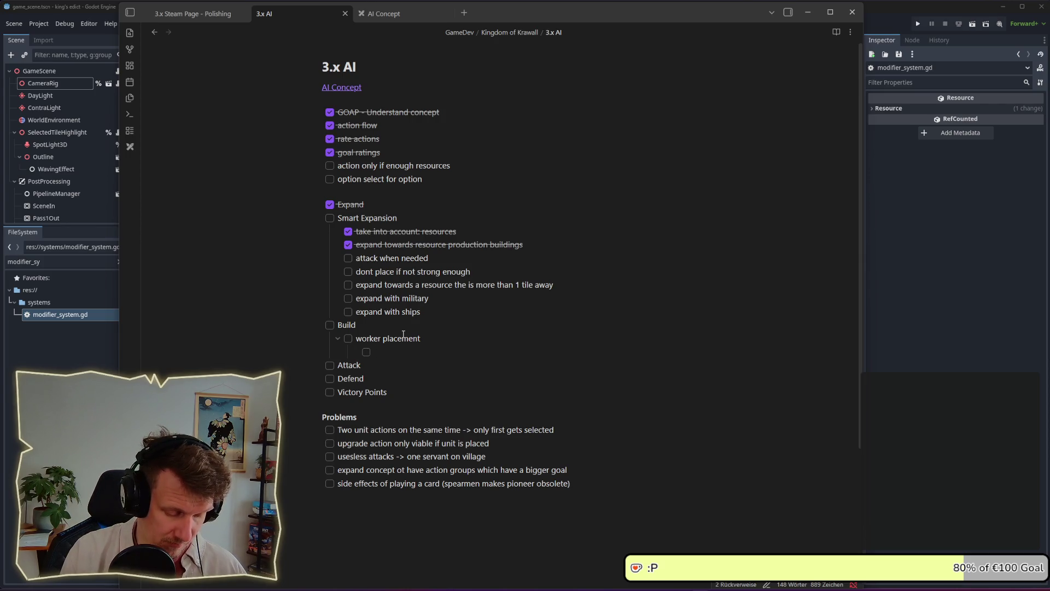
text(mind )
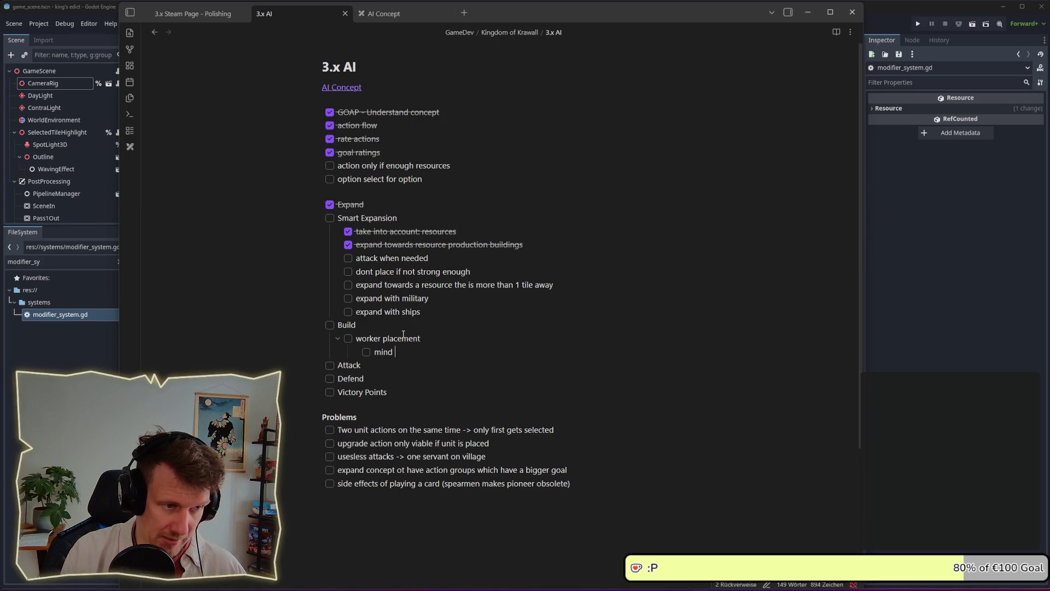
text(resources)
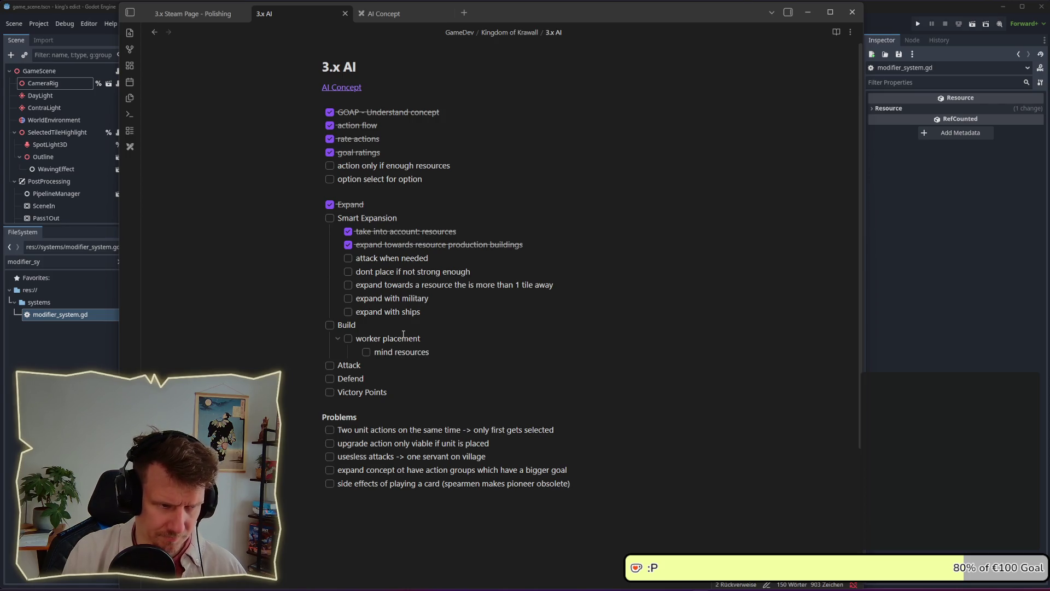
key(Return)
text(select )
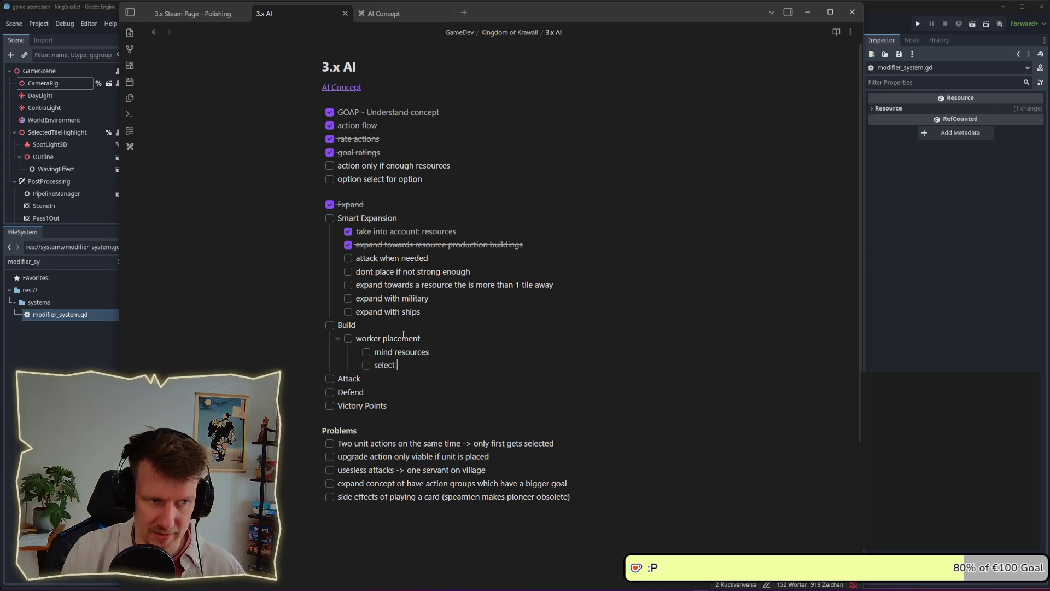
text(option)
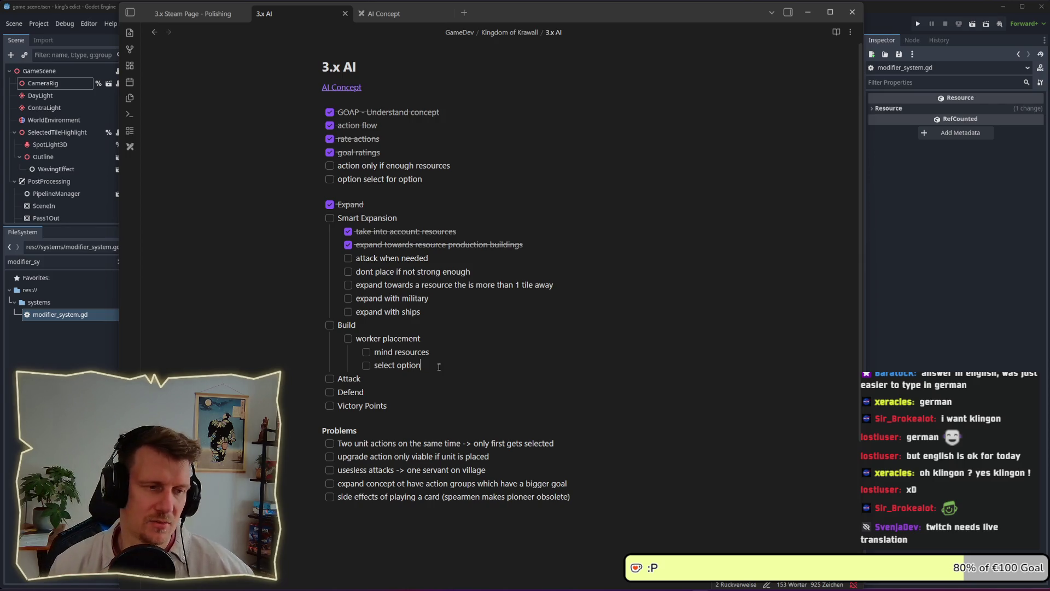
click(438, 366)
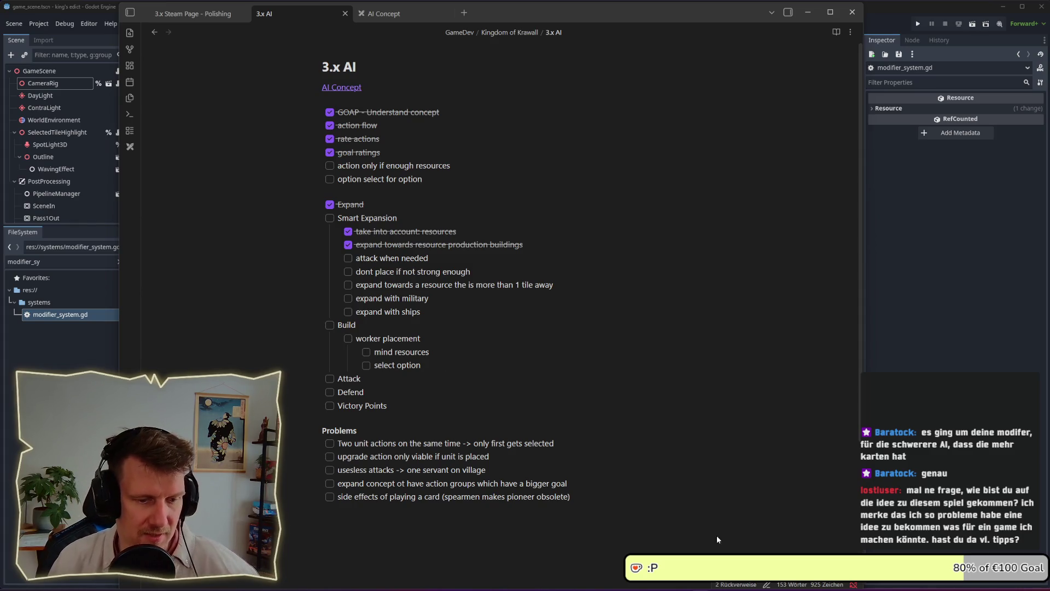
Search the Steam store for 'shapeyard' and open the ShapeYard store page
click(887, 589)
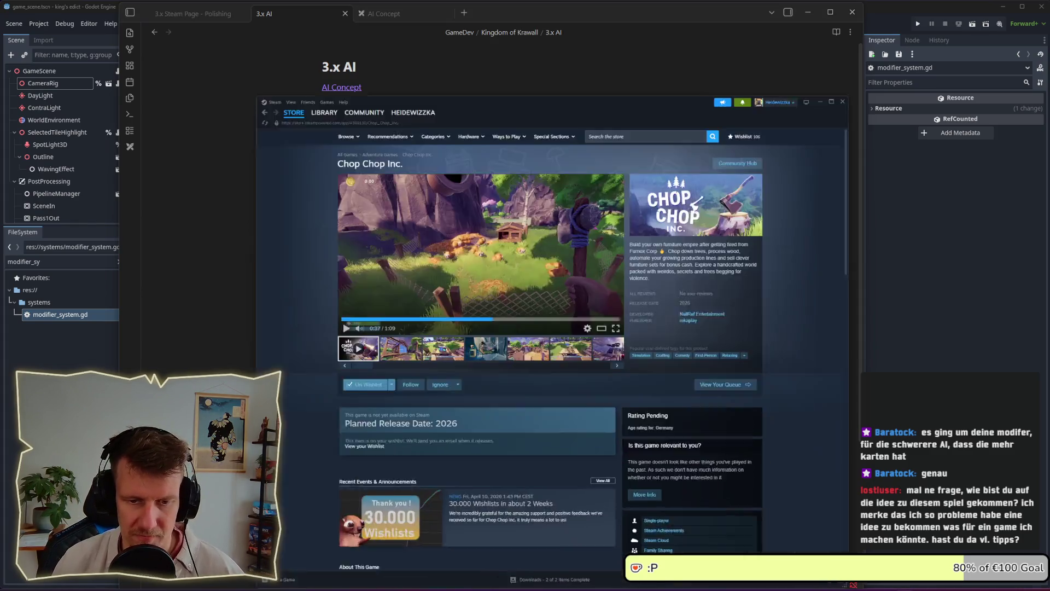
click(579, 50)
text(shape)
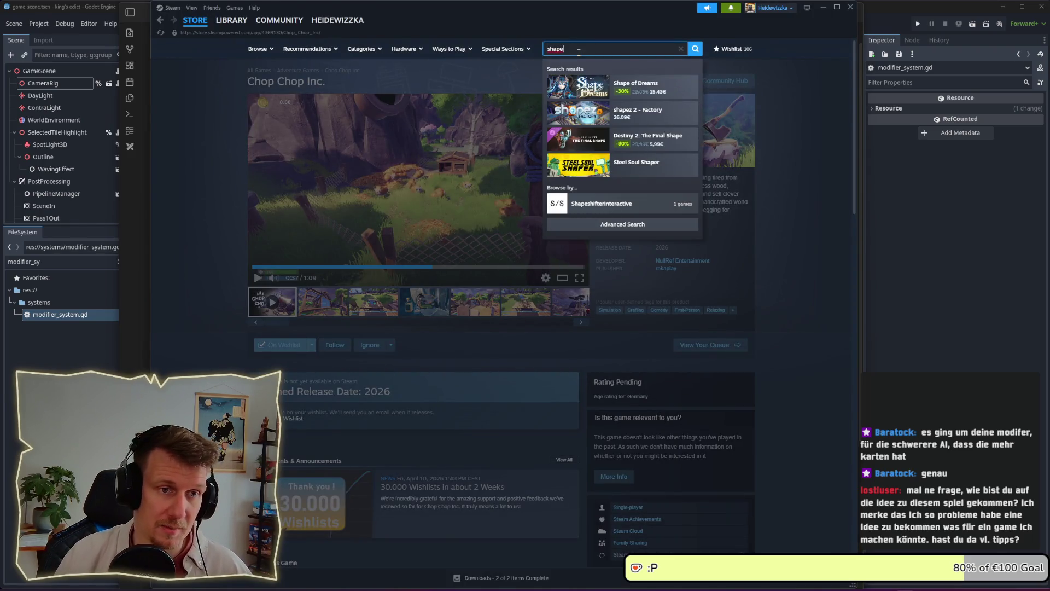
text(yard)
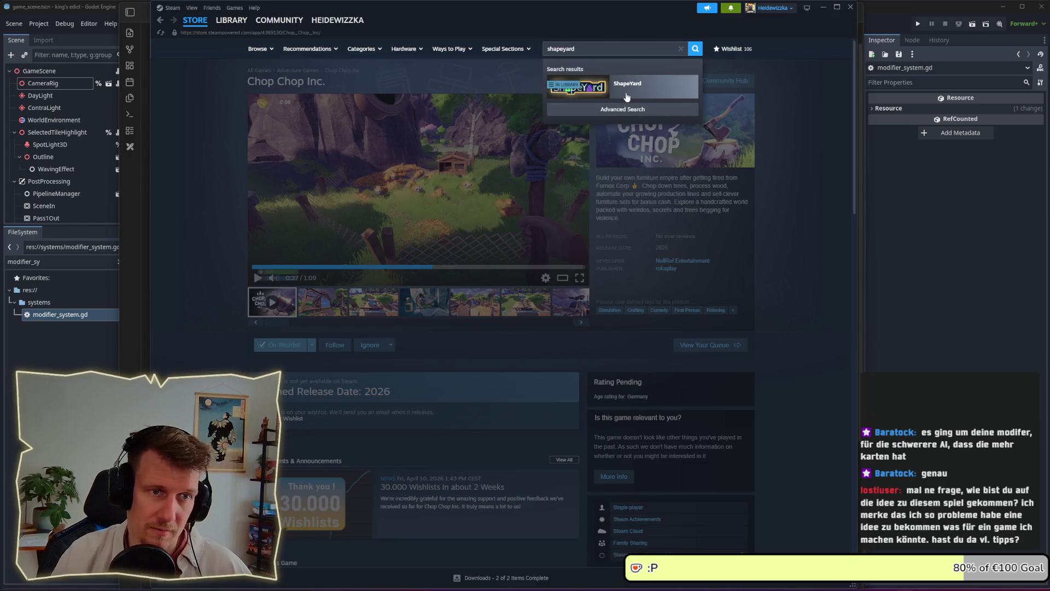
click(572, 85)
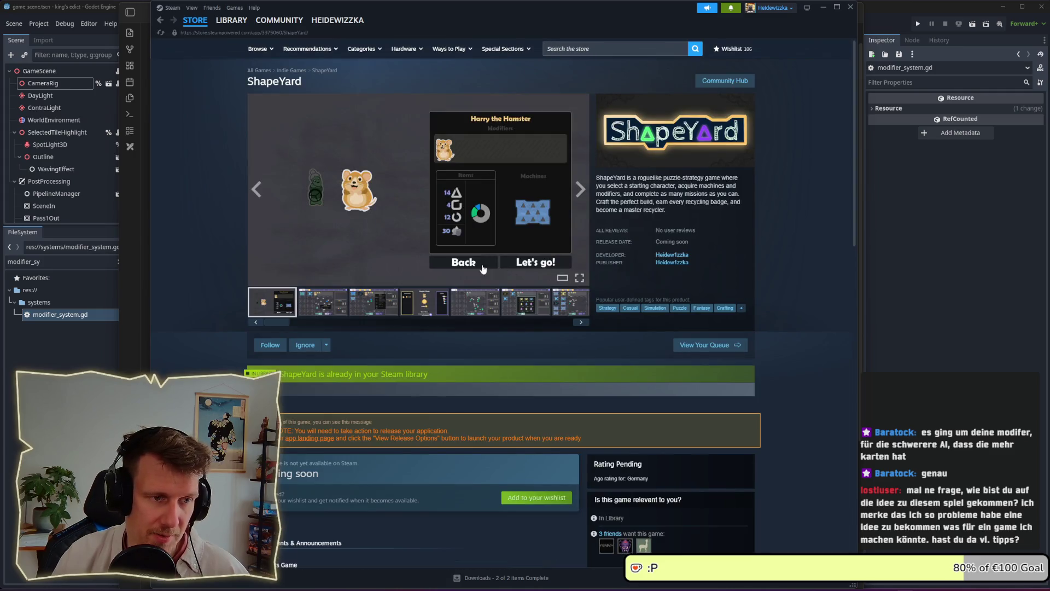
Browse through the second to fifth ShapeYard gameplay screenshots
click(579, 189)
click(580, 190)
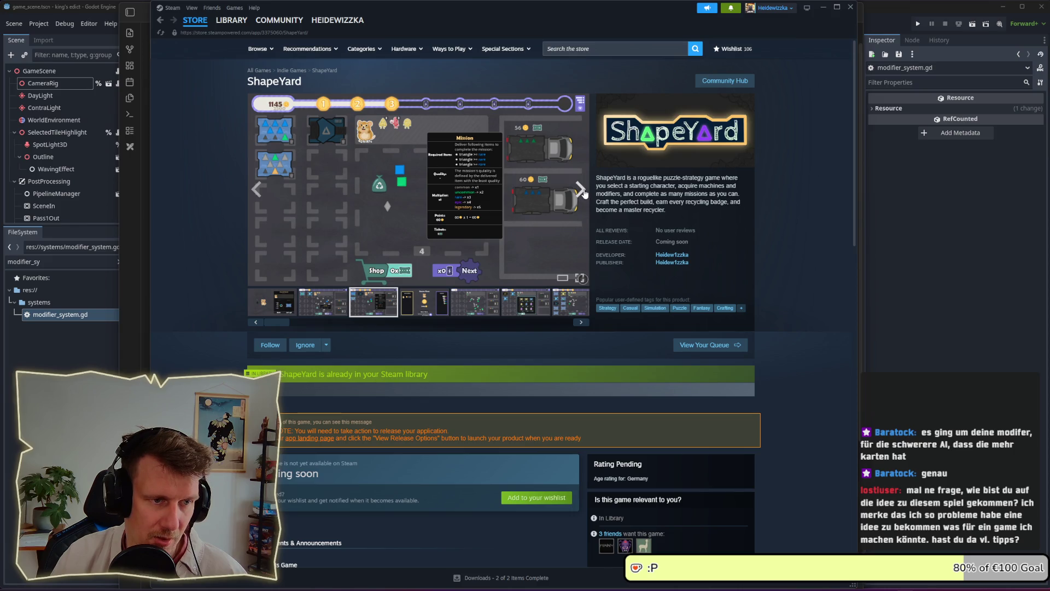
click(583, 191)
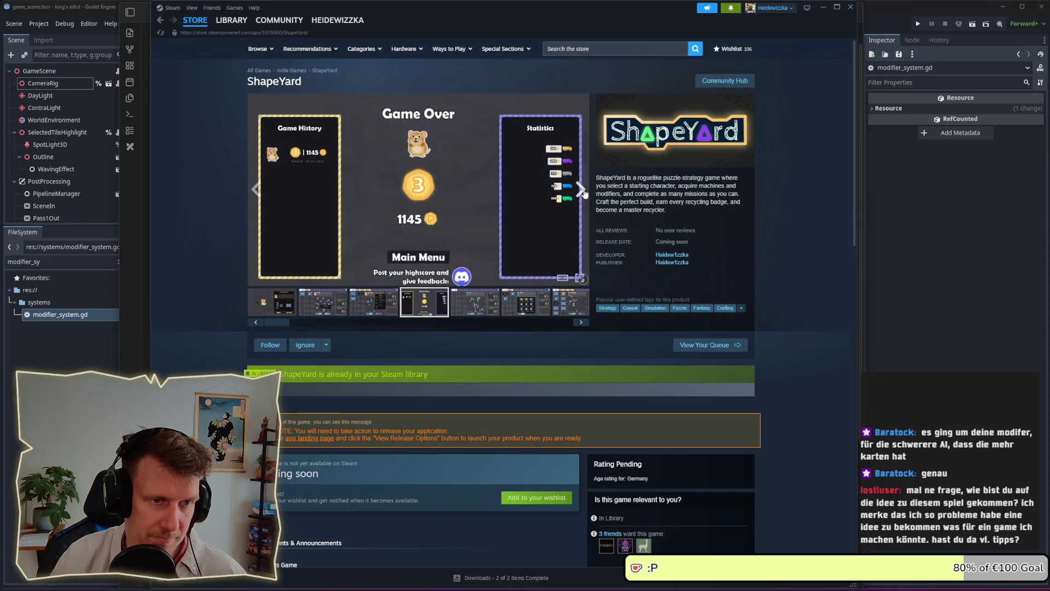
click(584, 193)
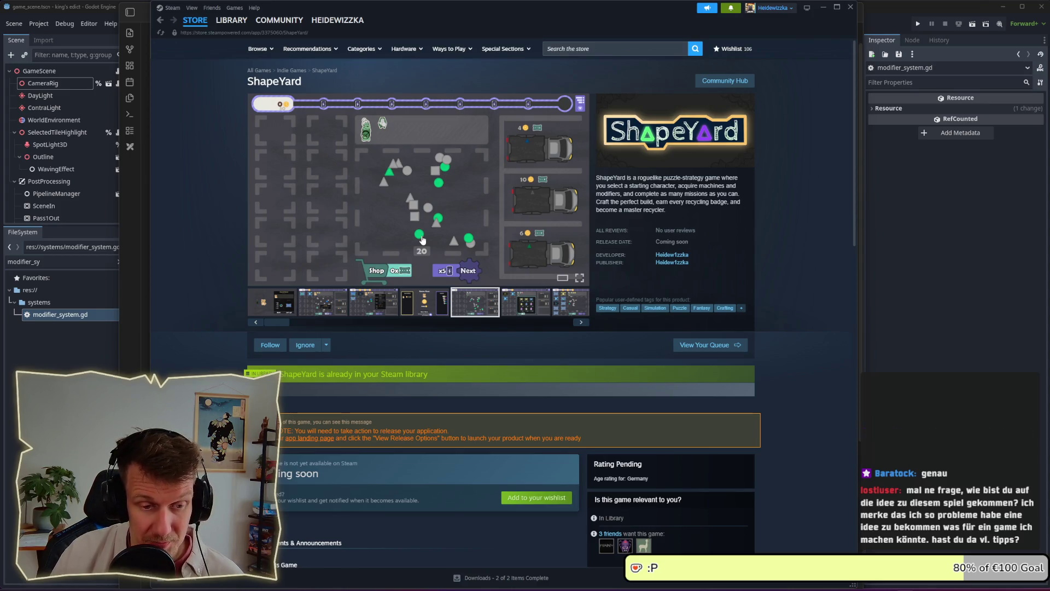
Minimize Steam, show the vault file list, and open the Kingdom of Krawall DevLog note
click(825, 8)
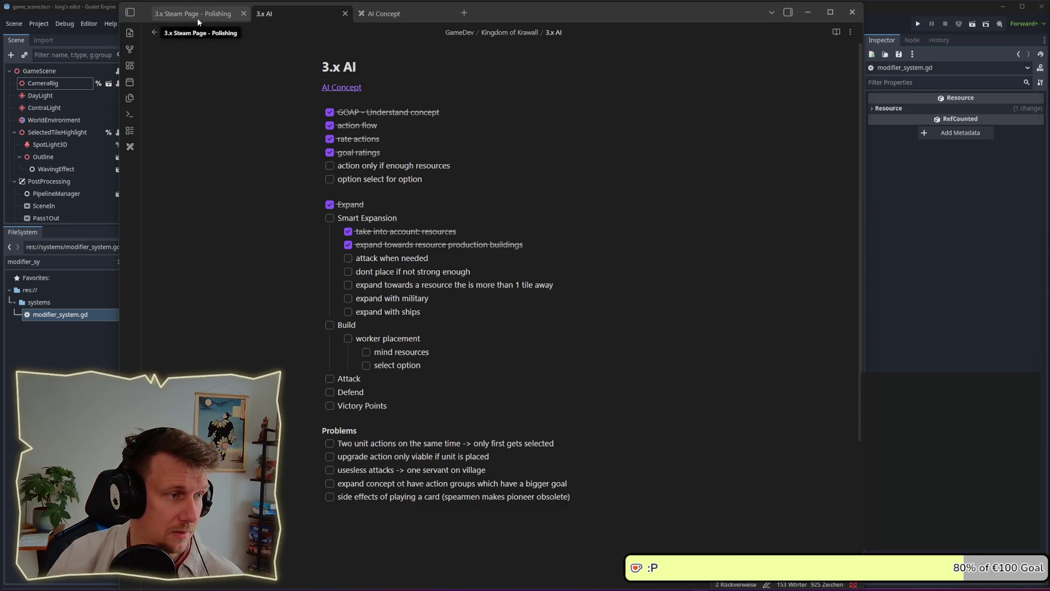
click(131, 12)
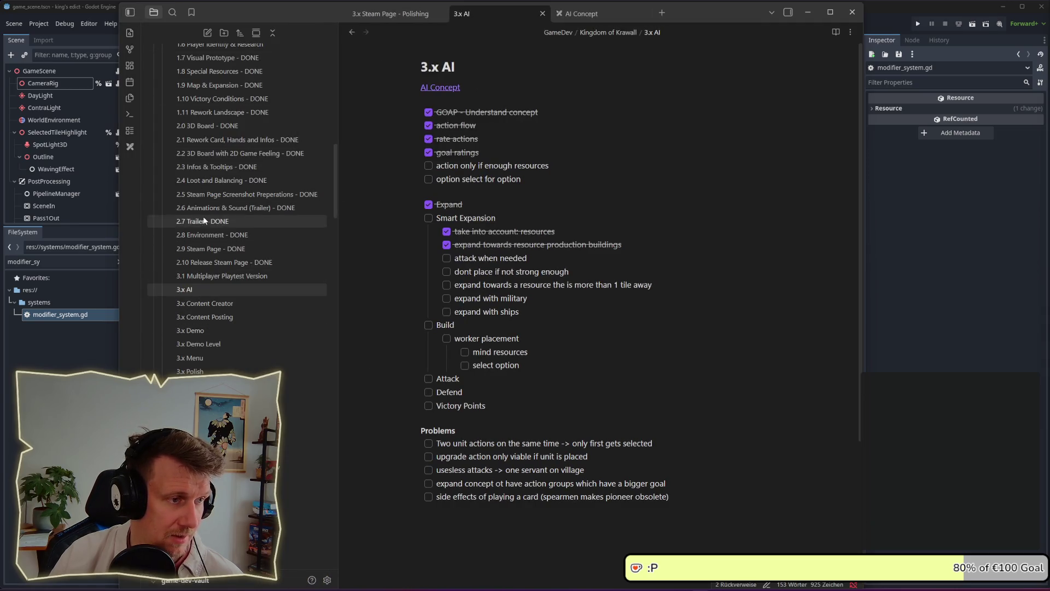
scroll(207, 208, up, 6)
scroll(207, 190, up, 5)
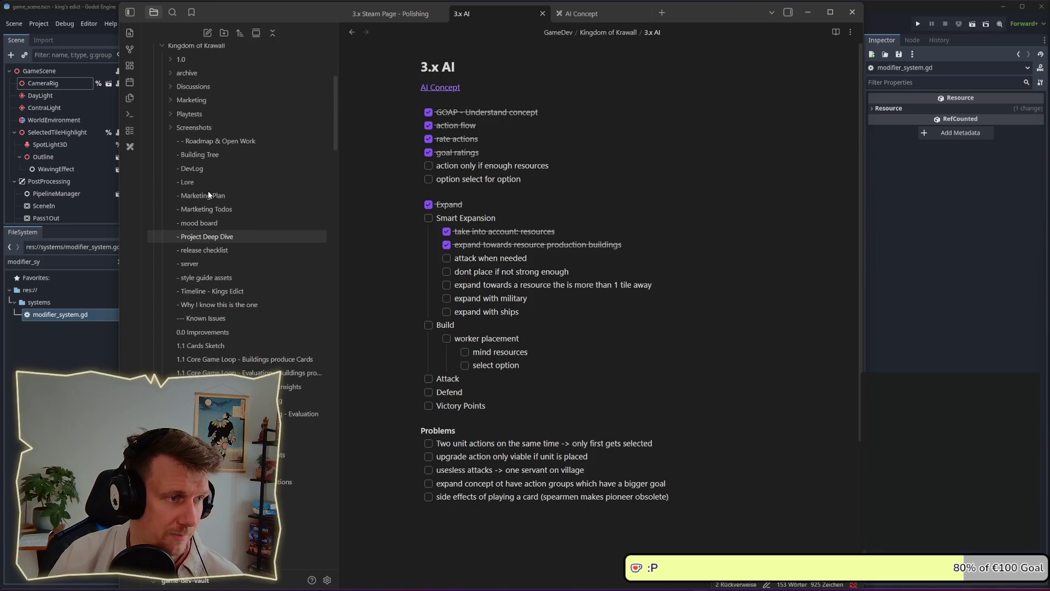
click(209, 170)
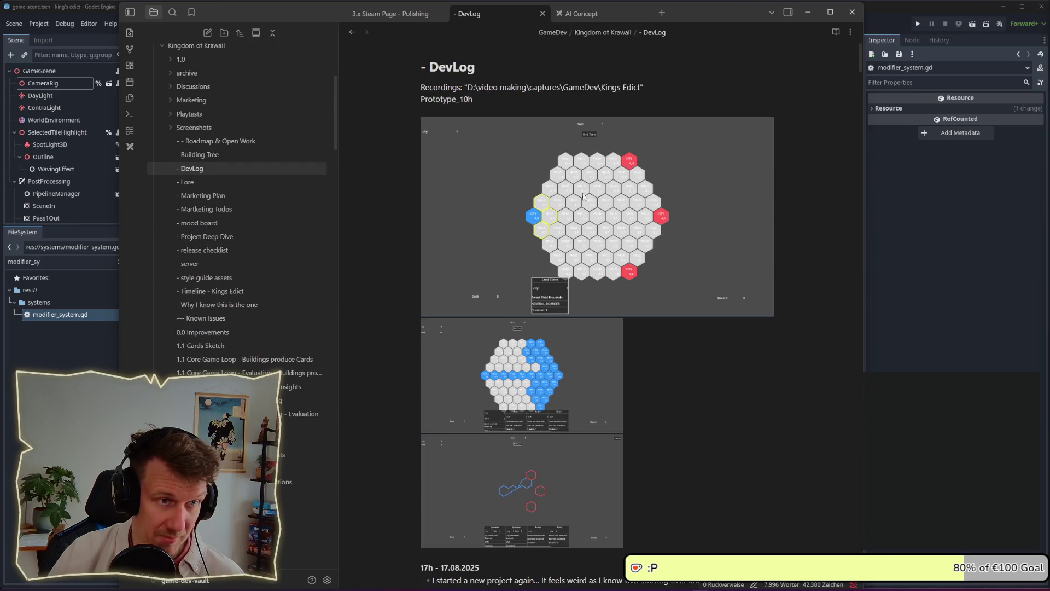
Scroll the DevLog down to the 20.08.2025 entry and the '22h - 25h 21.08.2025' entry
scroll(559, 245, down, 5)
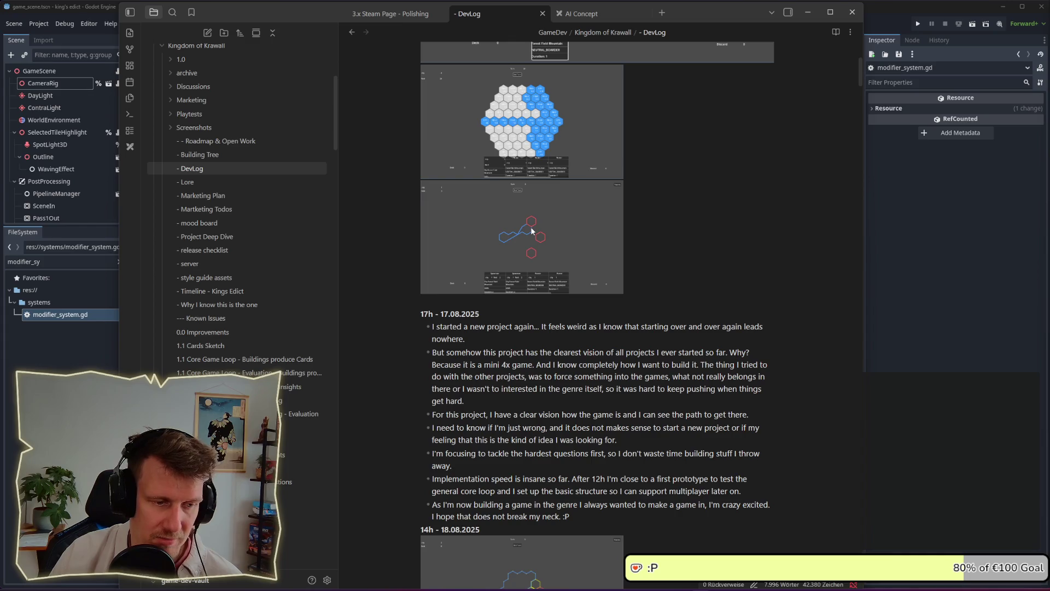
scroll(531, 231, down, 4)
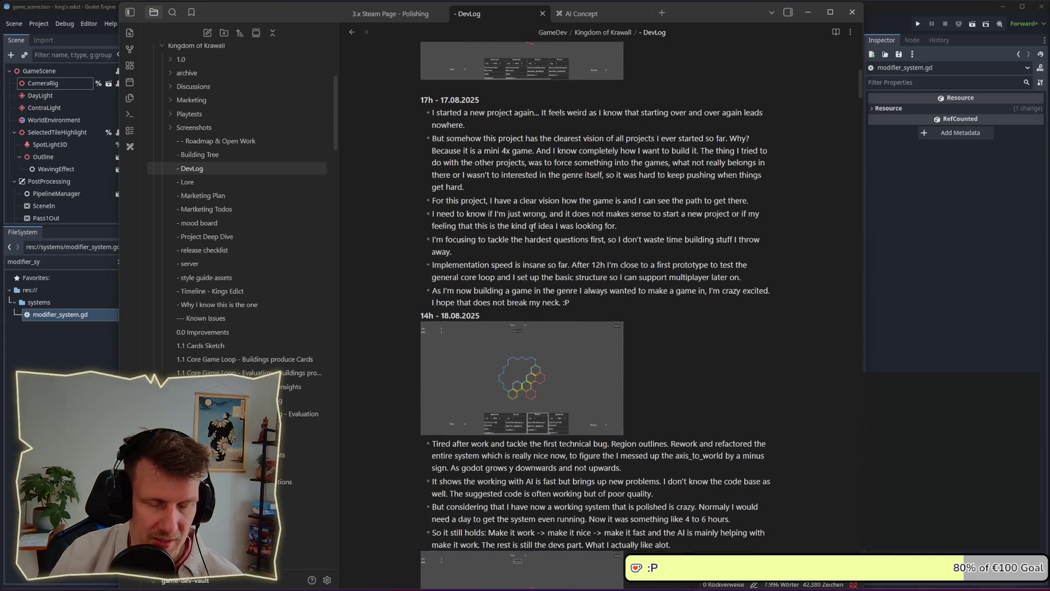
scroll(531, 228, down, 4)
scroll(531, 230, down, 1)
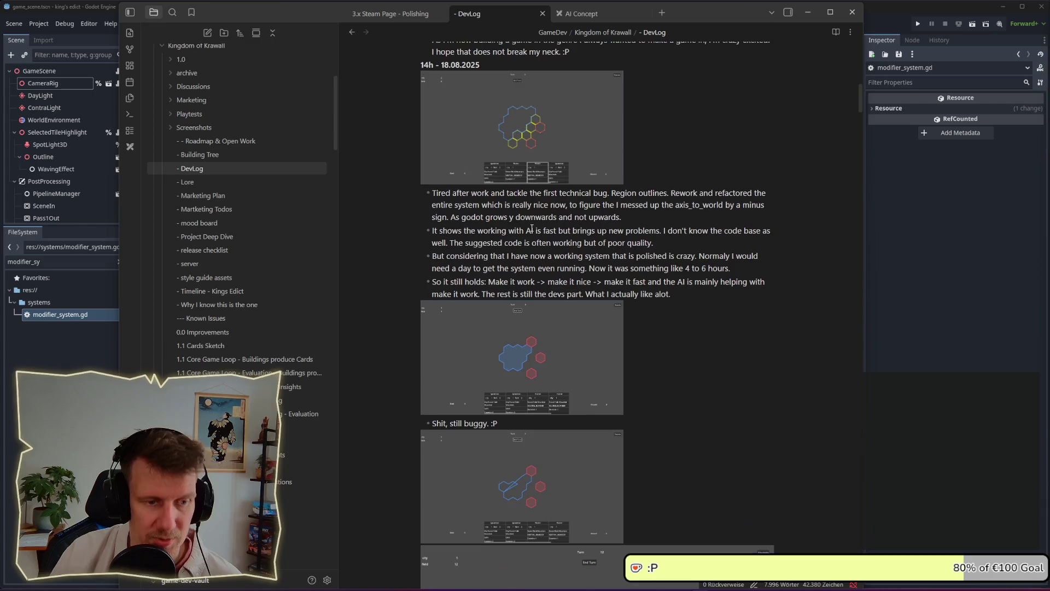
scroll(531, 230, down, 6)
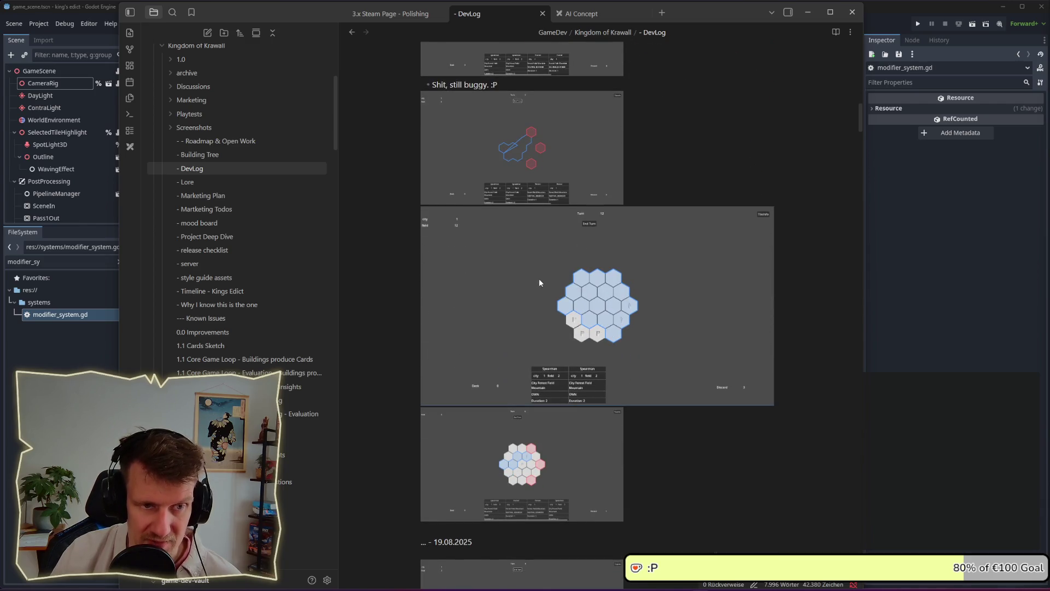
scroll(537, 297, down, 5)
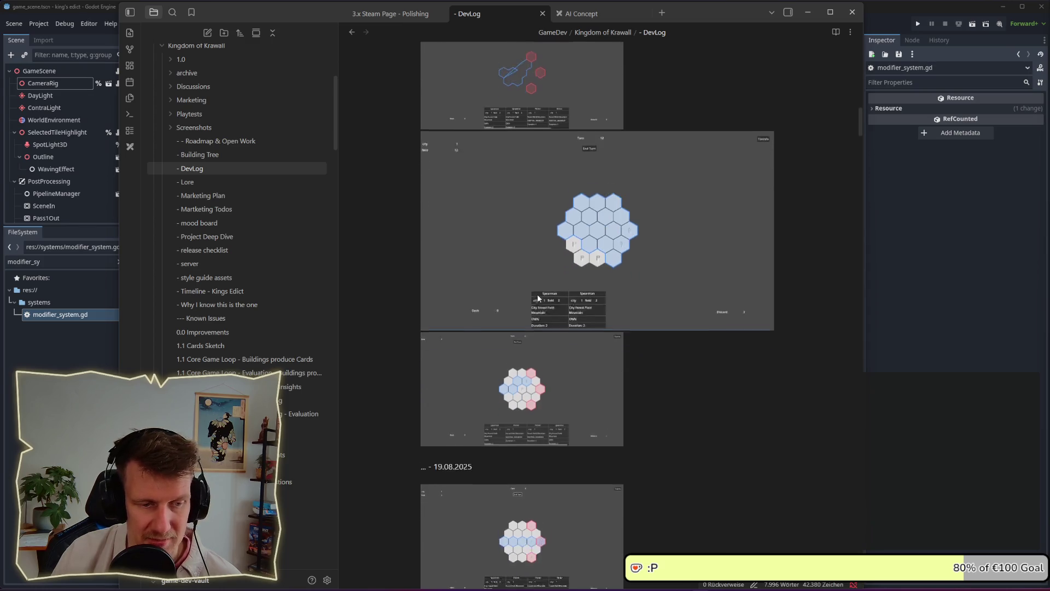
scroll(537, 295, down, 4)
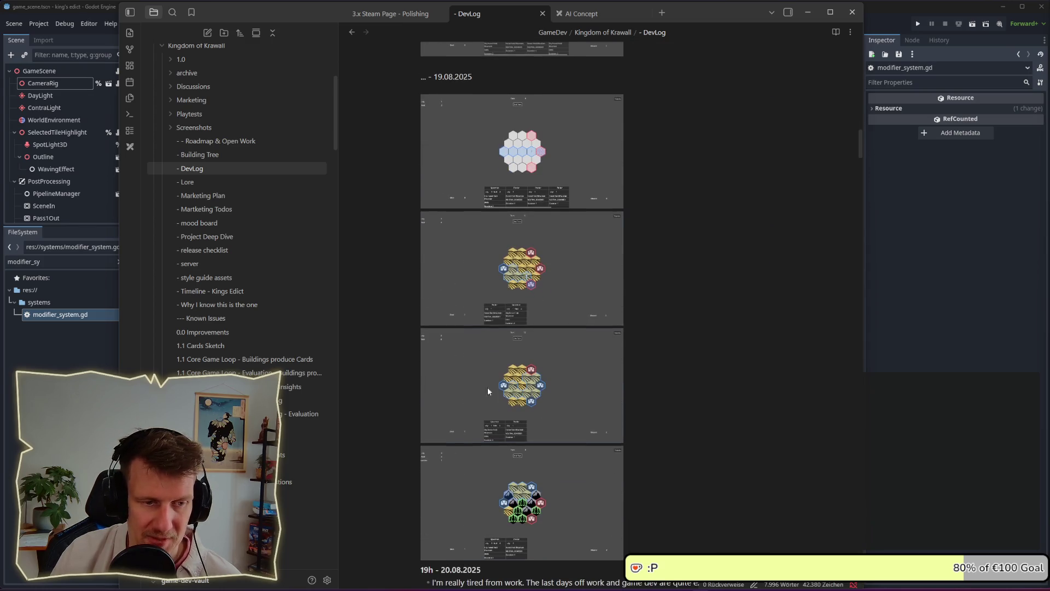
scroll(521, 427, down, 3)
scroll(519, 390, down, 3)
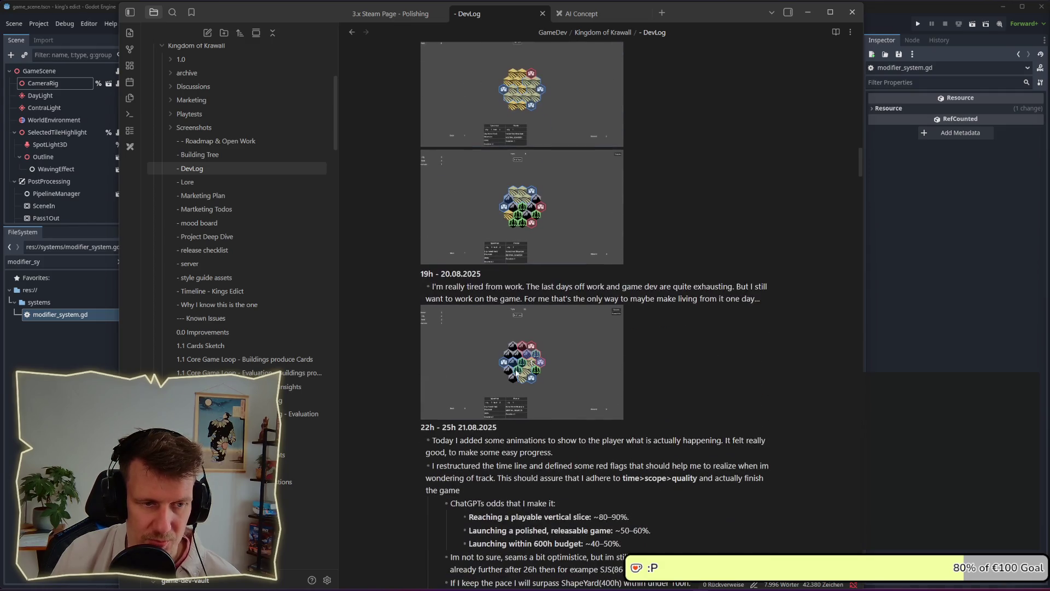
drag(420, 273, 439, 274)
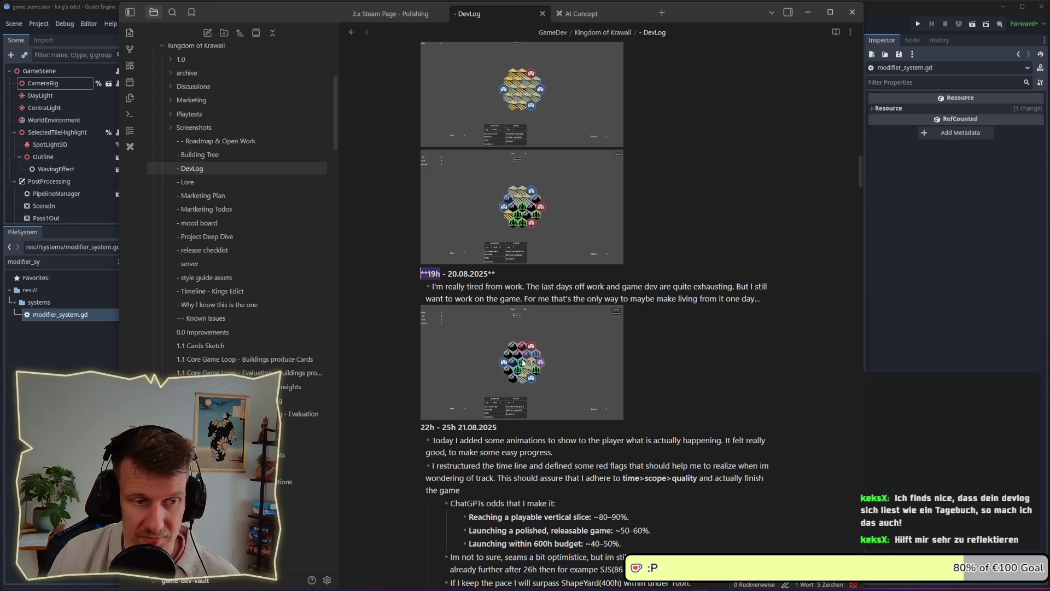
Collapse the Kingdom of Krawall folder and expand Space Junk Recycler in the file explorer
scroll(522, 361, down, 5)
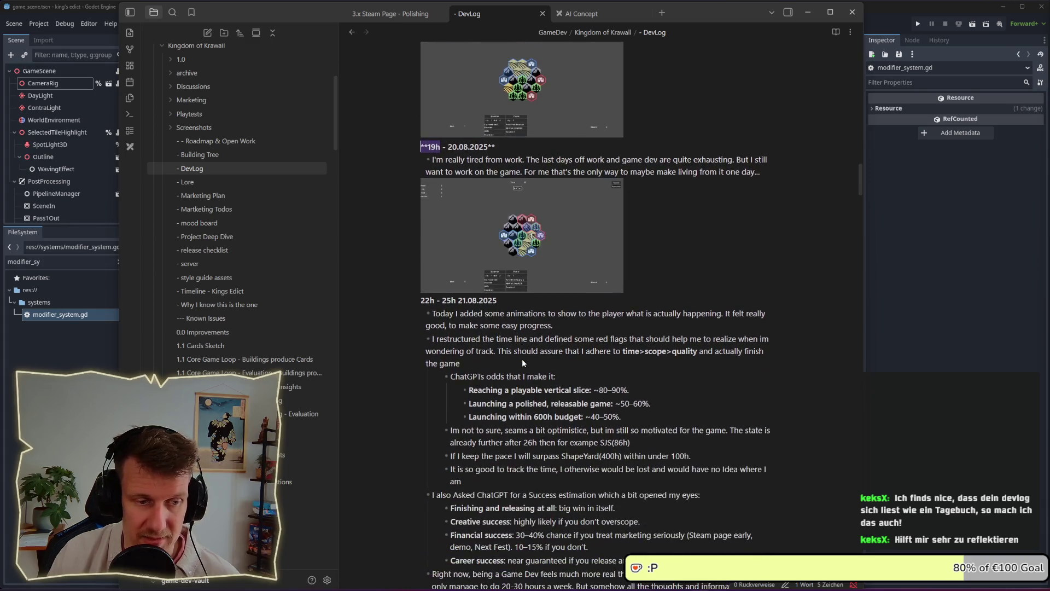
scroll(523, 360, down, 10)
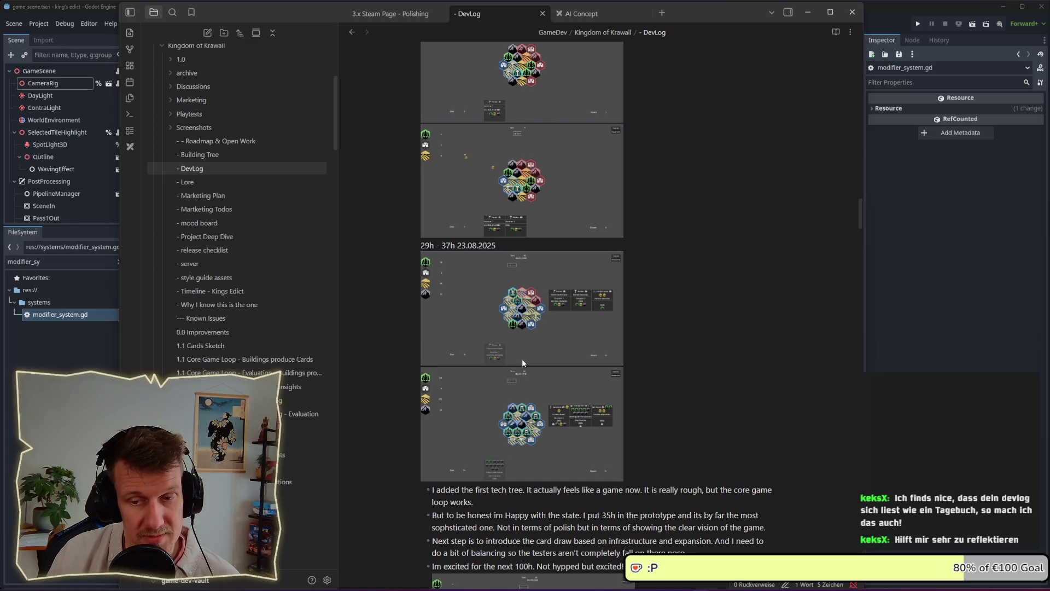
scroll(521, 364, down, 1)
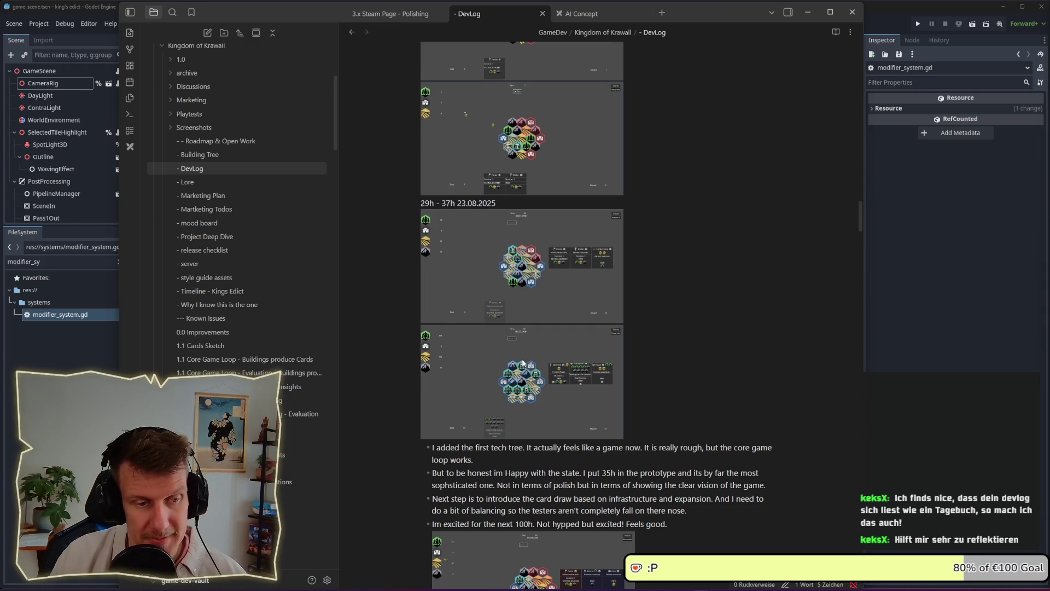
scroll(522, 363, up, 3)
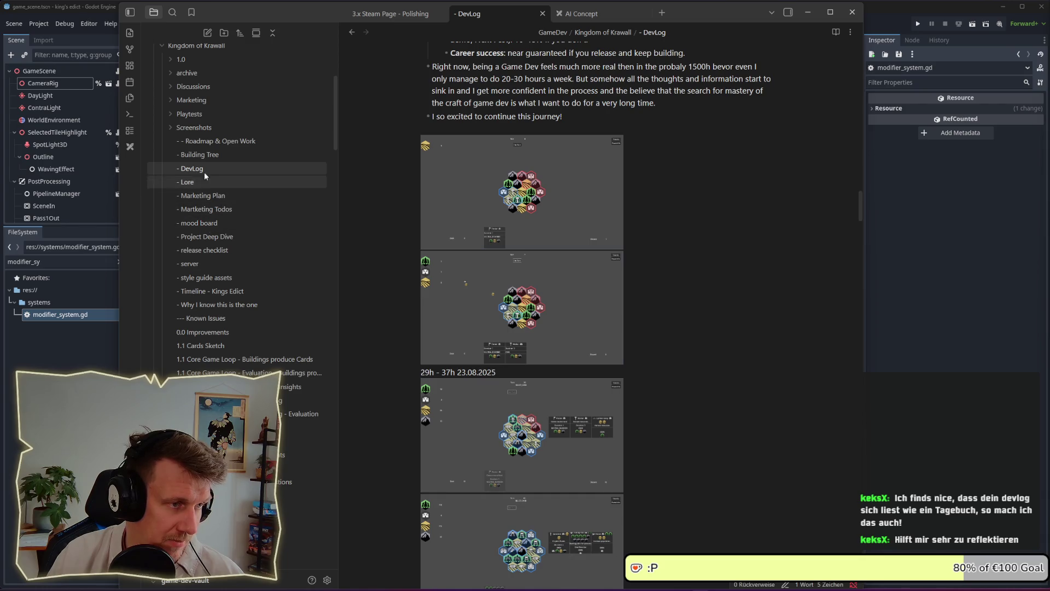
click(168, 47)
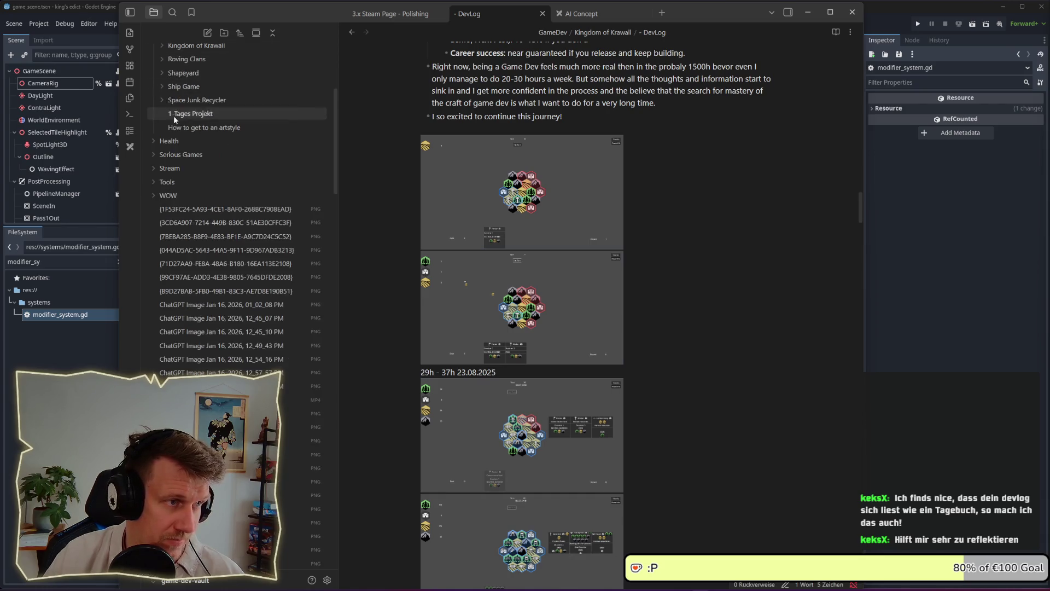
scroll(174, 130, up, 3)
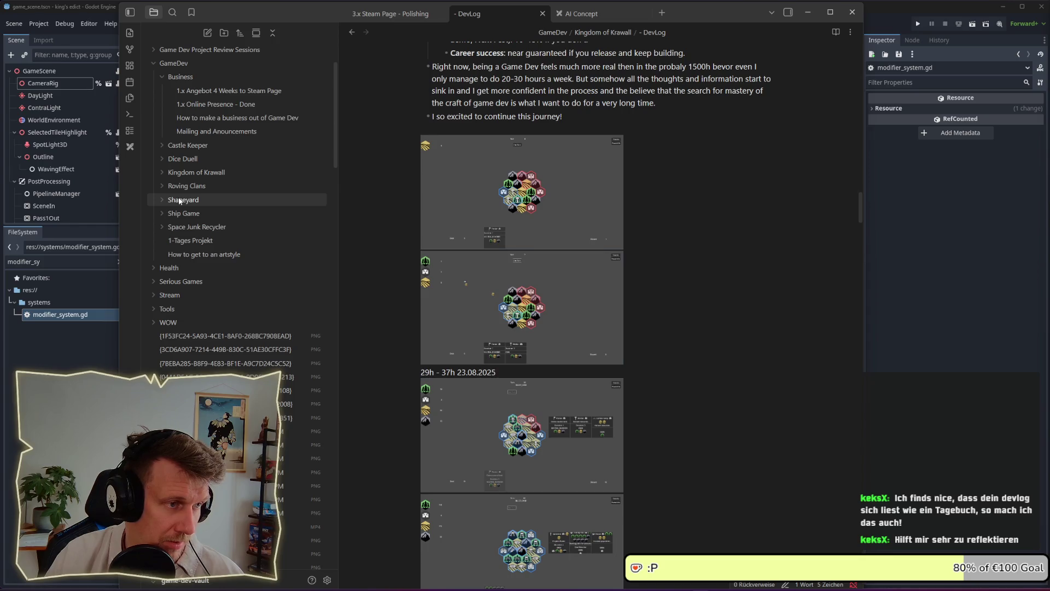
click(177, 228)
Open the Space Junk Recycler Timeline and zoom in on its hype curve and progress bar
click(182, 281)
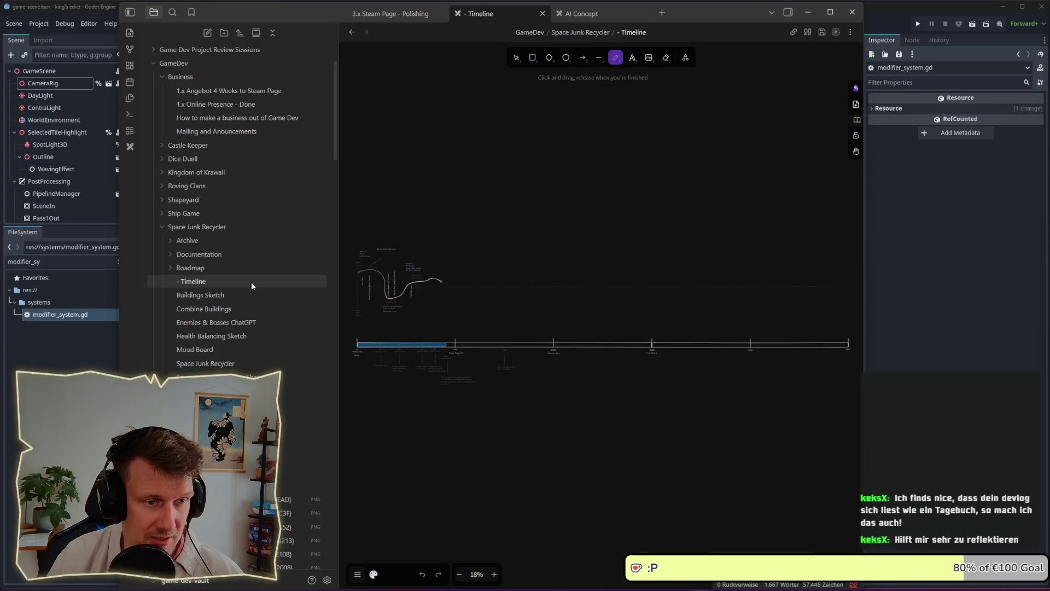
scroll(450, 310, up, 5)
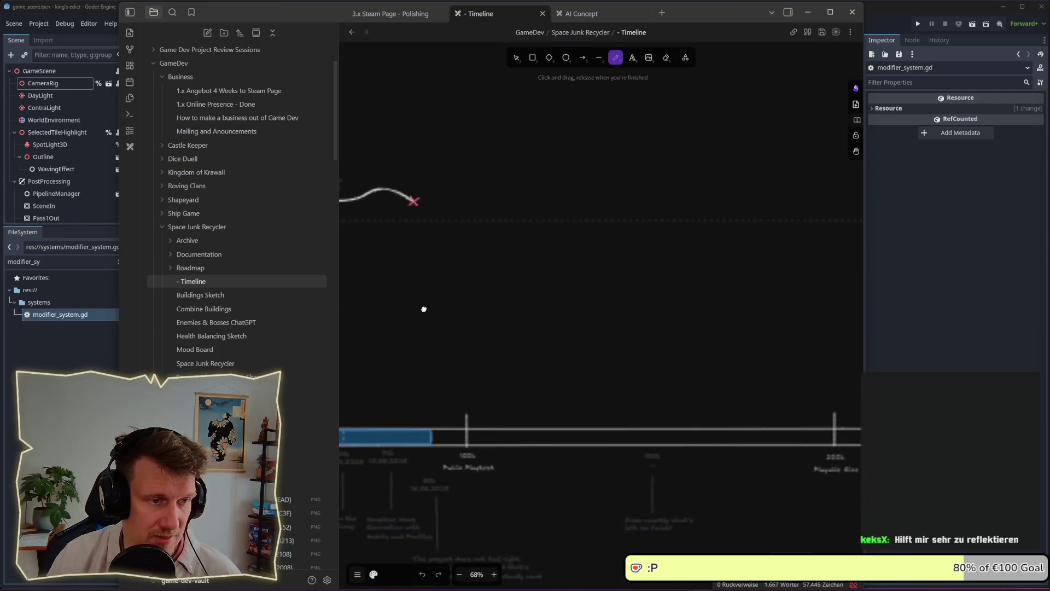
scroll(424, 309, up, 1)
scroll(509, 144, up, 3)
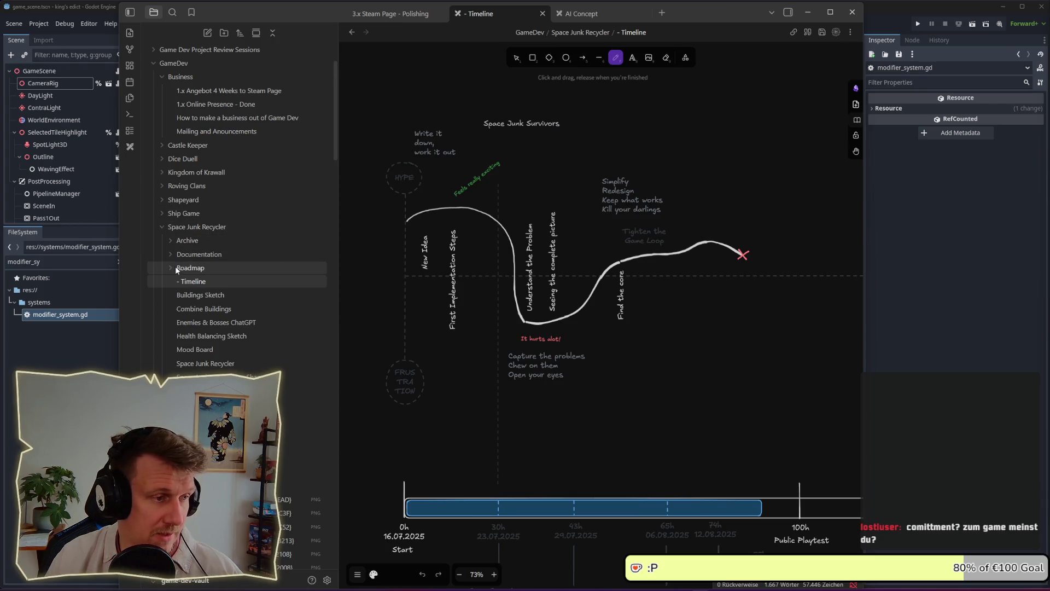
Collapse Business and Space Junk Recycler, expand Kingdom of Krawall, and open 'Timeline - Kings Edict'
click(178, 78)
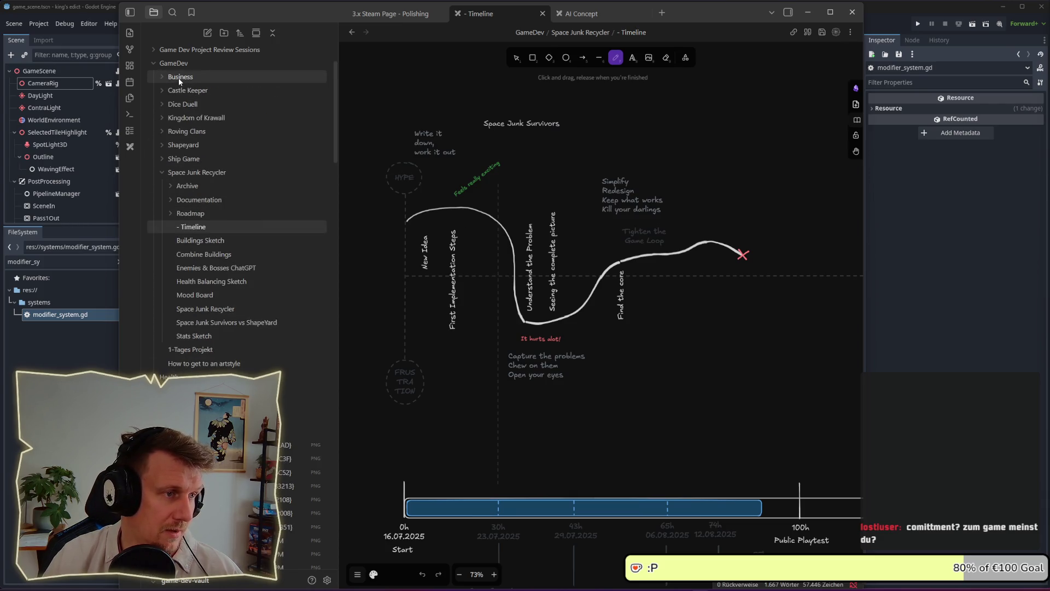
click(181, 173)
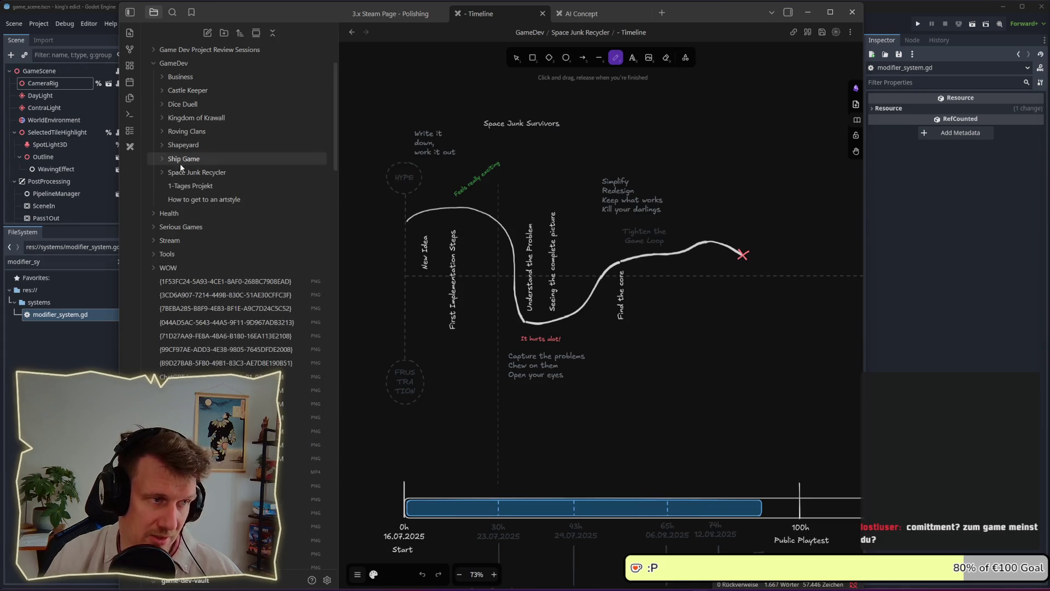
click(175, 117)
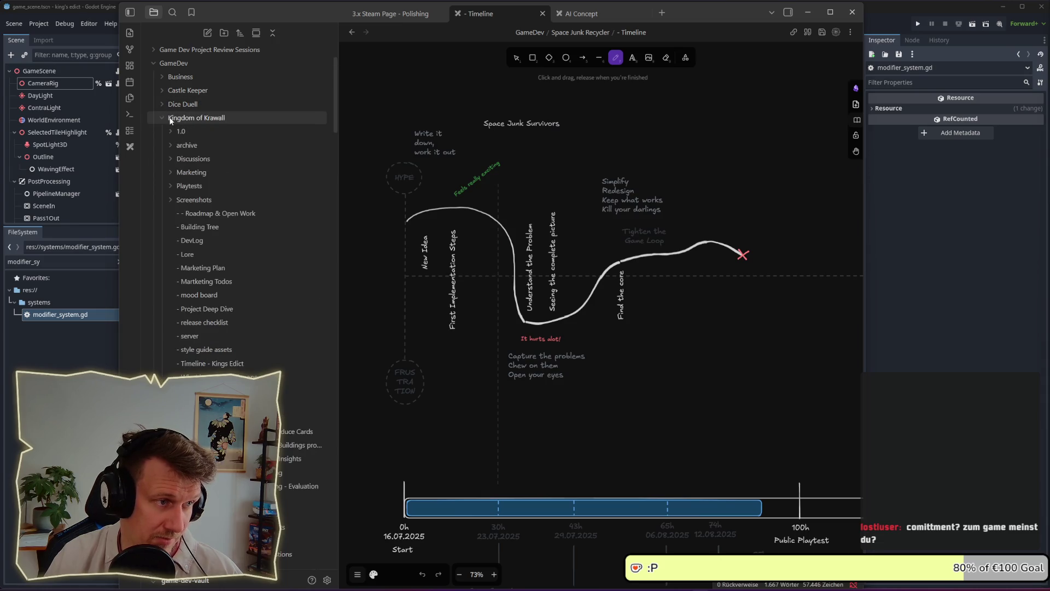
click(190, 241)
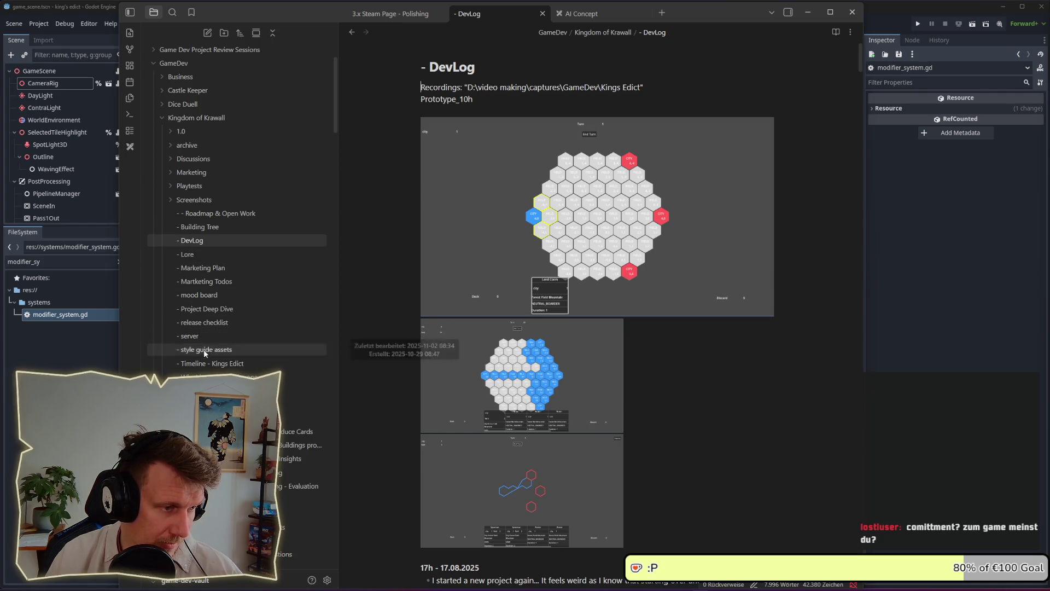
click(219, 364)
scroll(650, 308, up, 2)
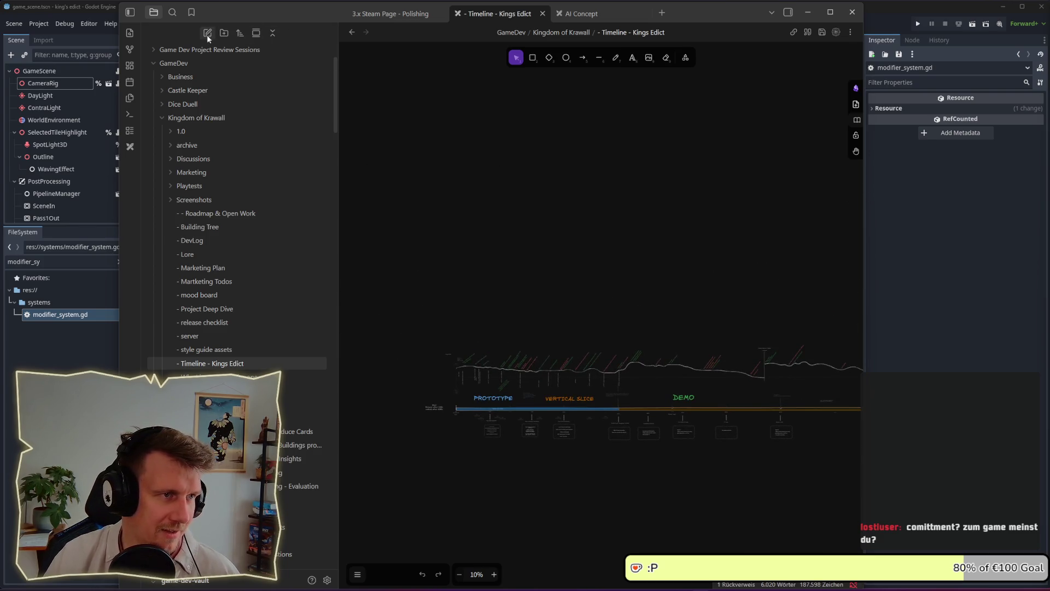
click(130, 12)
scroll(390, 327, up, 3)
scroll(390, 325, up, 10)
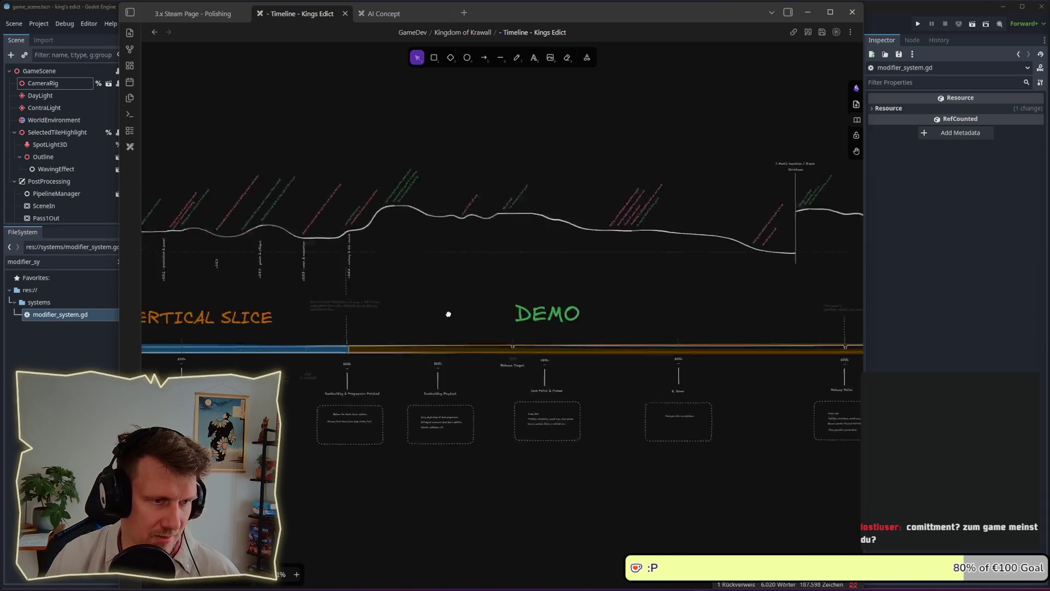
scroll(507, 204, right, 5)
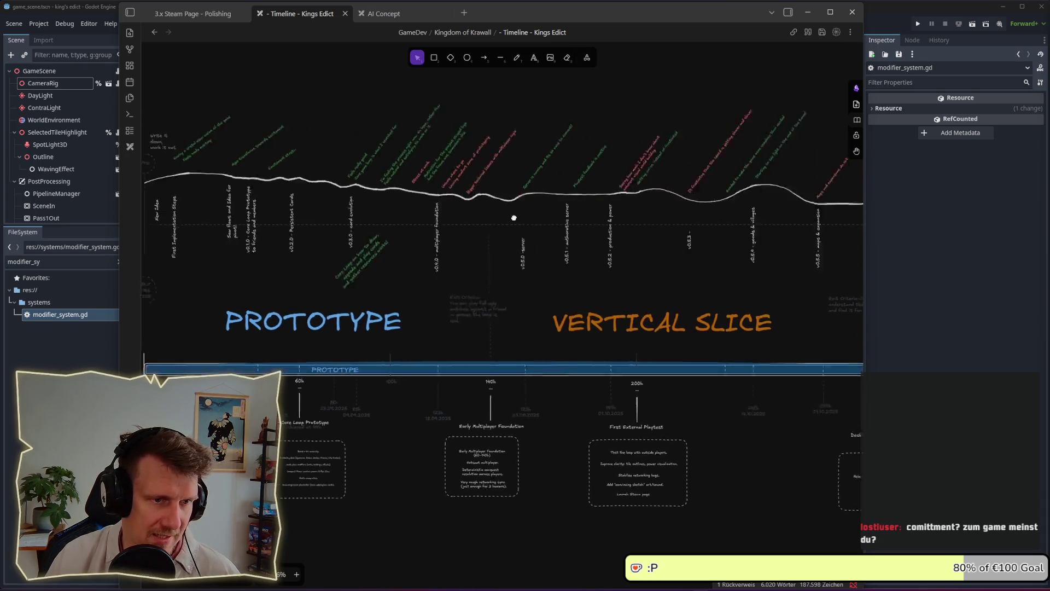
scroll(507, 204, right, 5)
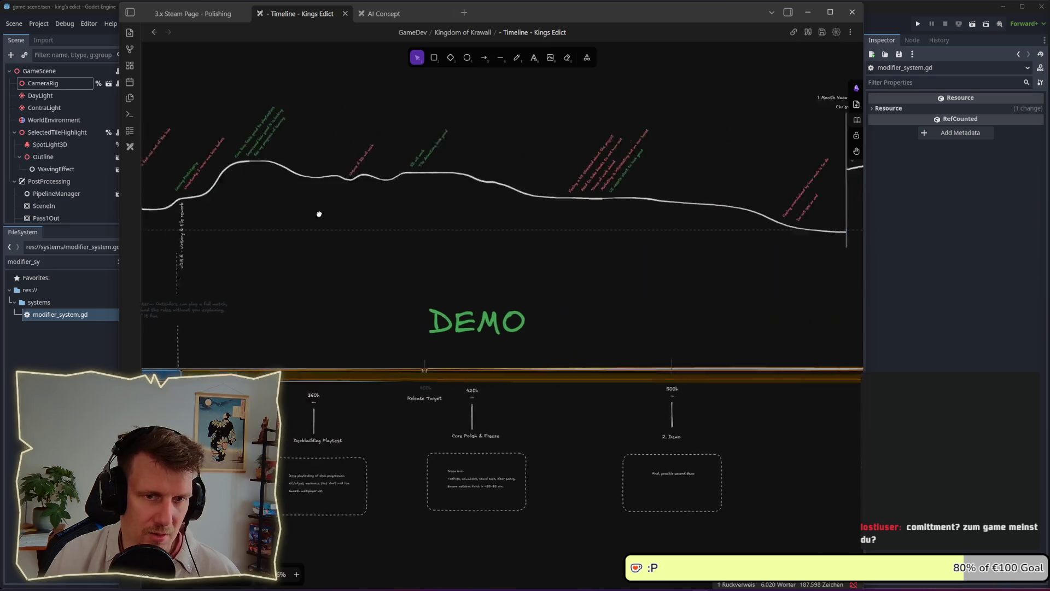
scroll(602, 209, left, 2)
mouse_move(477, 113)
mouse_down()
mouse_move(835, 295)
mouse_move(816, 293)
mouse_up()
click(816, 293)
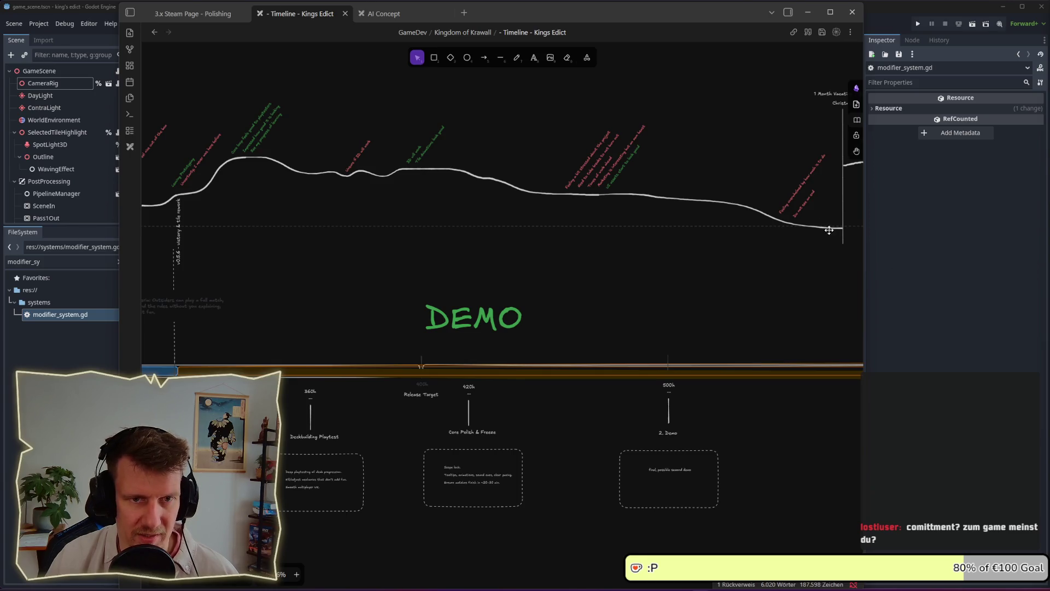
scroll(799, 192, up, 5)
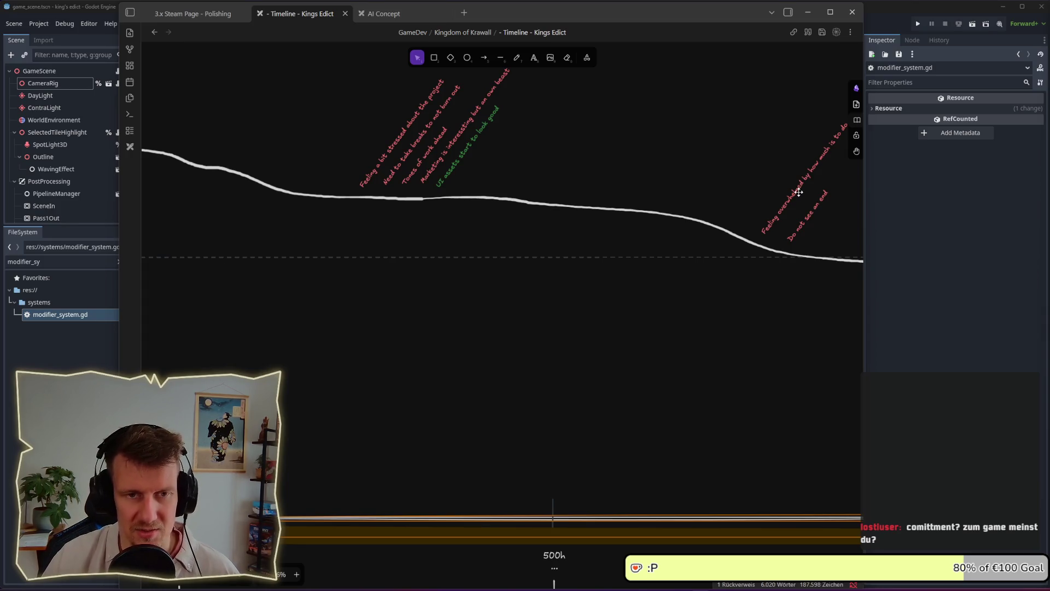
scroll(766, 192, right, 2)
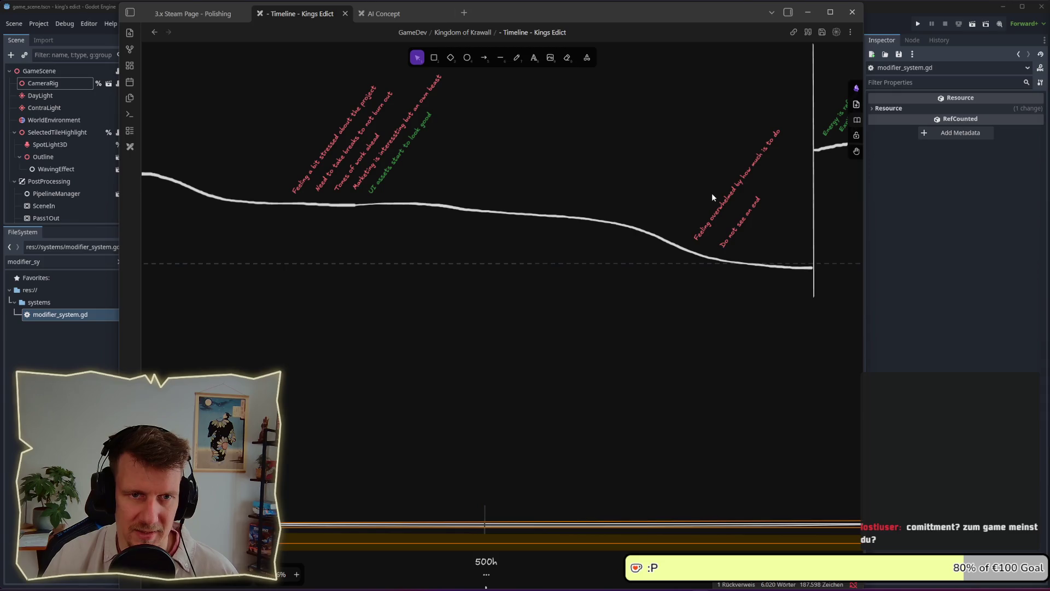
mouse_move(678, 107)
mouse_down()
mouse_move(720, 146)
mouse_move(798, 271)
mouse_up()
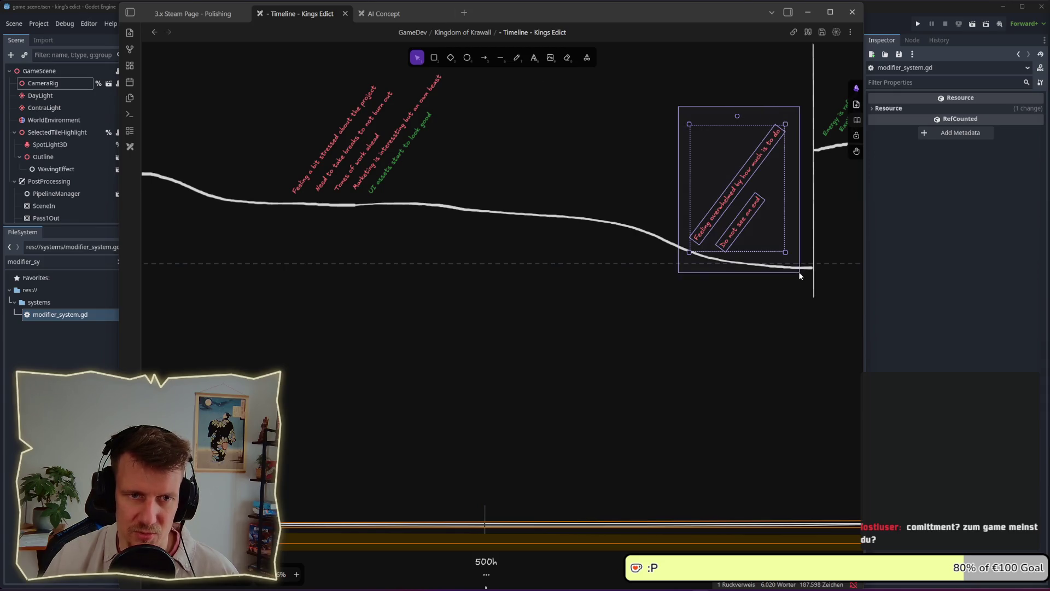
scroll(681, 298, down, 3)
scroll(680, 300, down, 3)
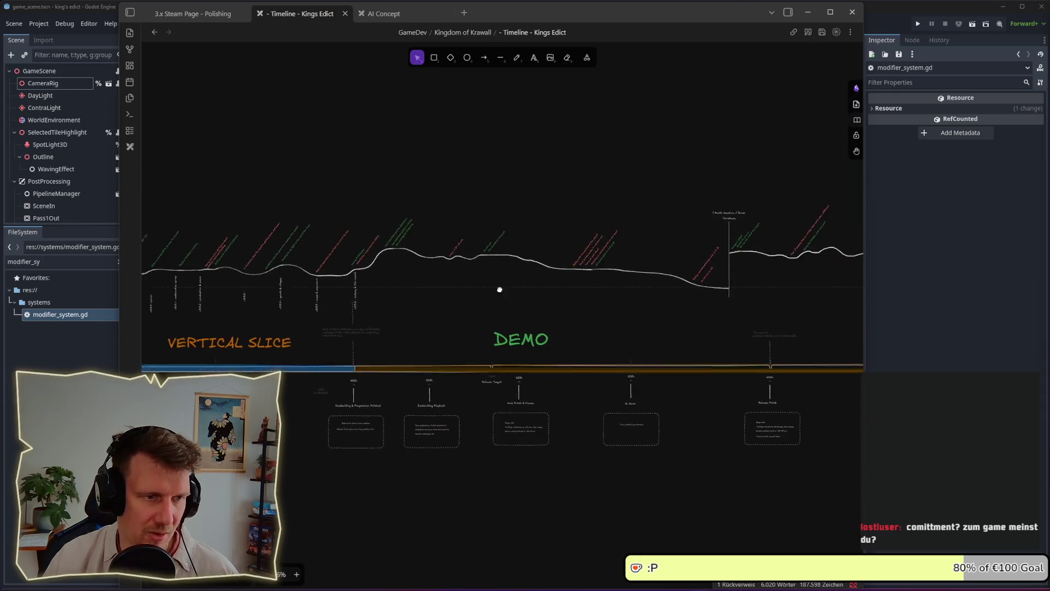
mouse_move(499, 288)
mouse_down()
mouse_move(701, 277)
mouse_move(668, 270)
mouse_move(681, 273)
mouse_up()
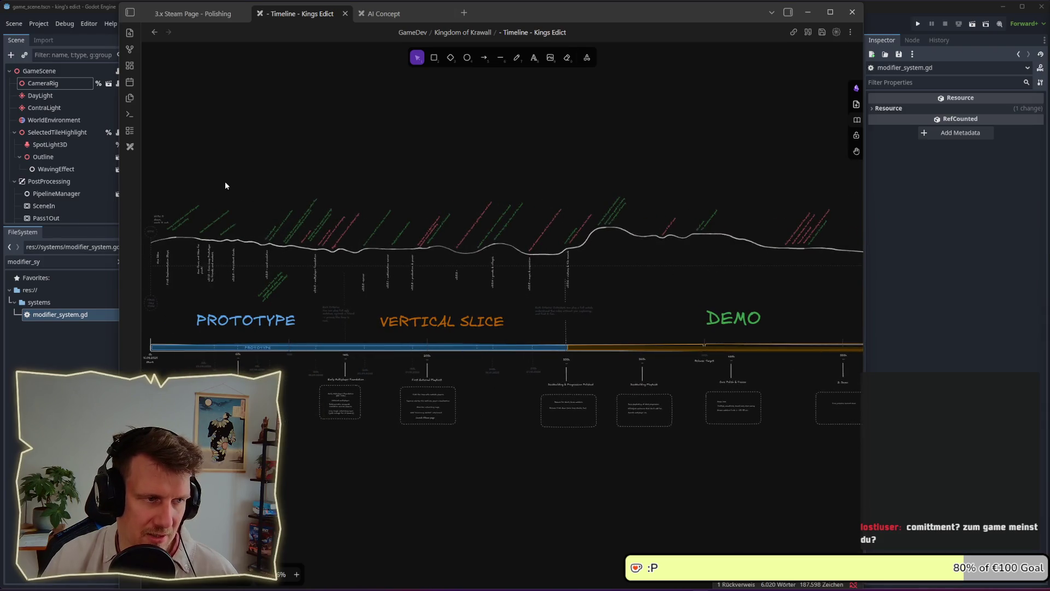
scroll(545, 234, right, 5)
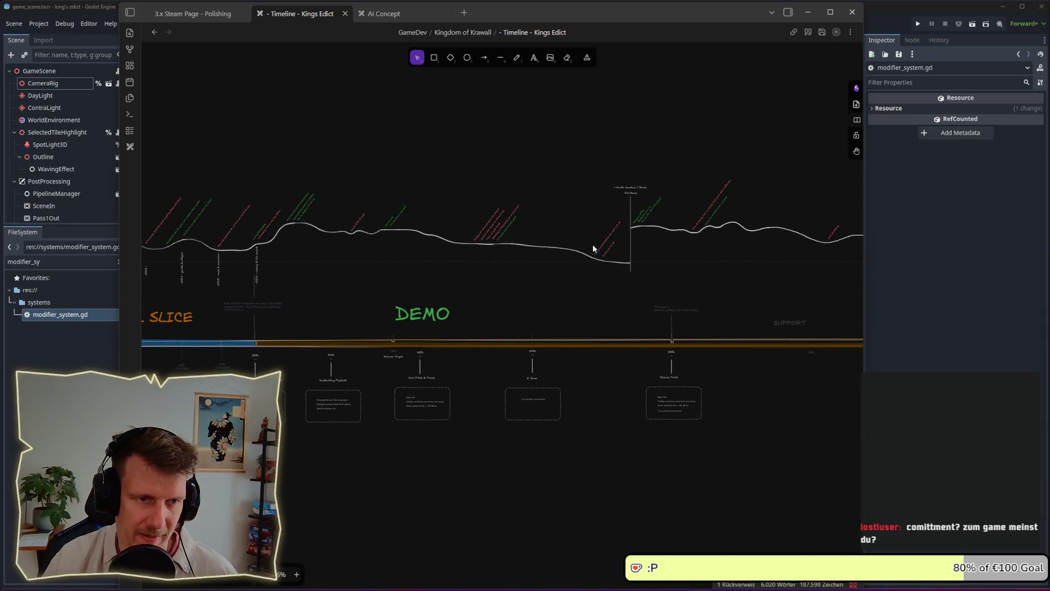
scroll(610, 237, up, 3)
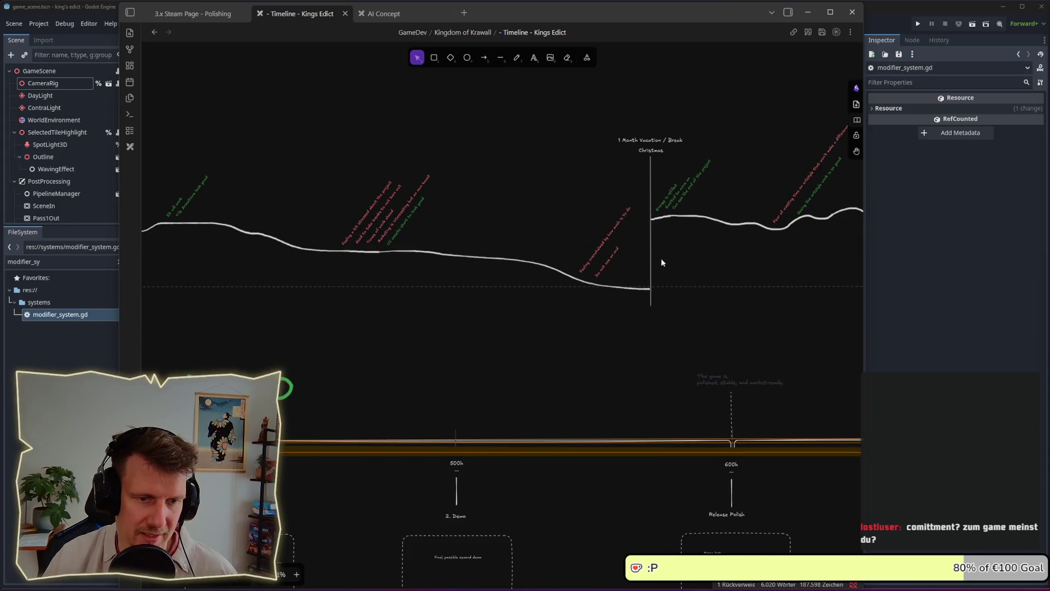
scroll(699, 260, right, 12)
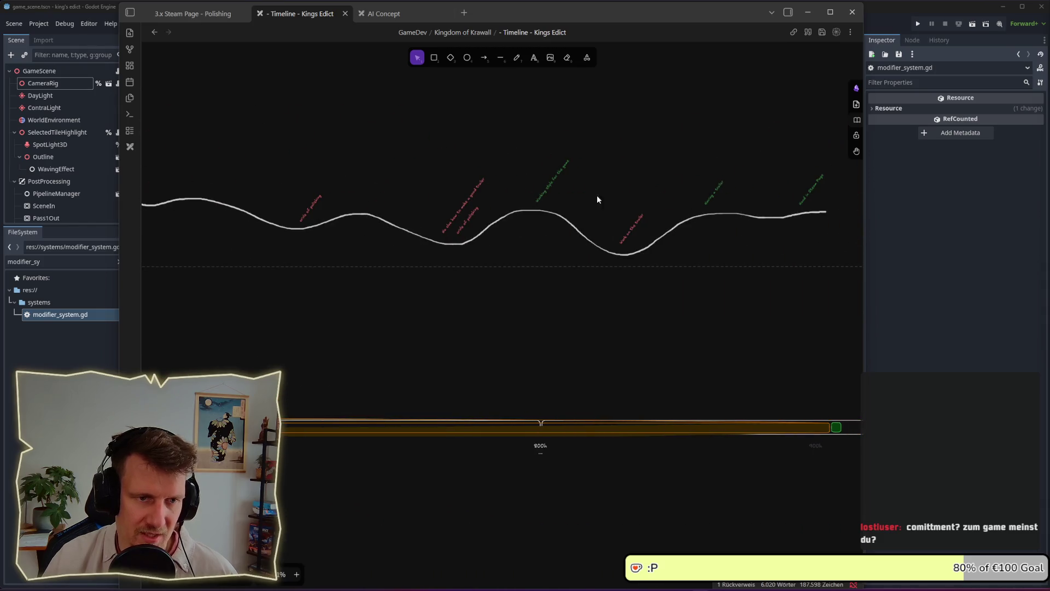
scroll(588, 277, down, 1)
drag(602, 175, 678, 285)
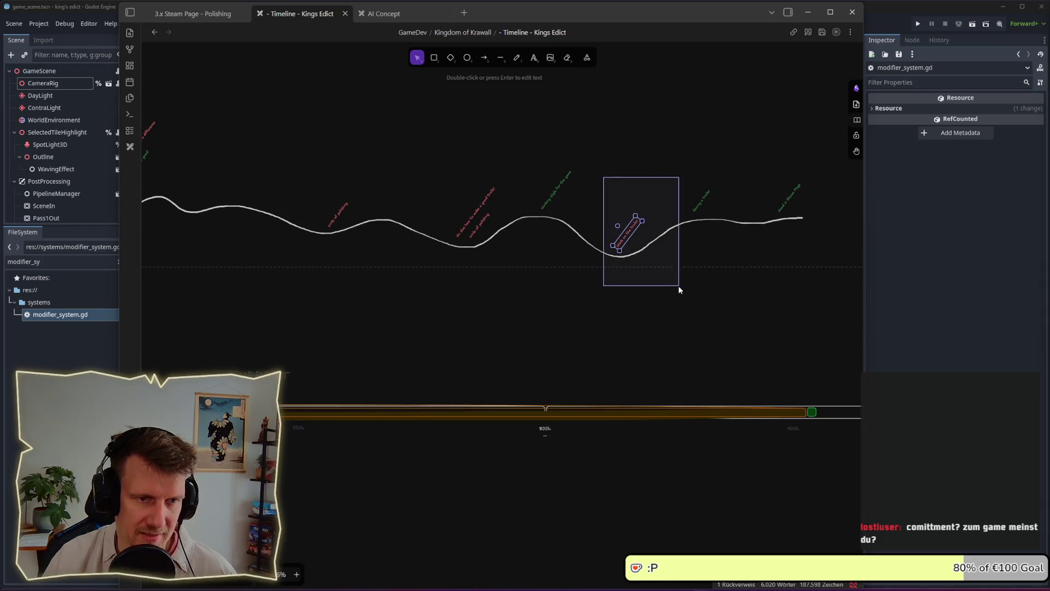
scroll(629, 257, up, 2)
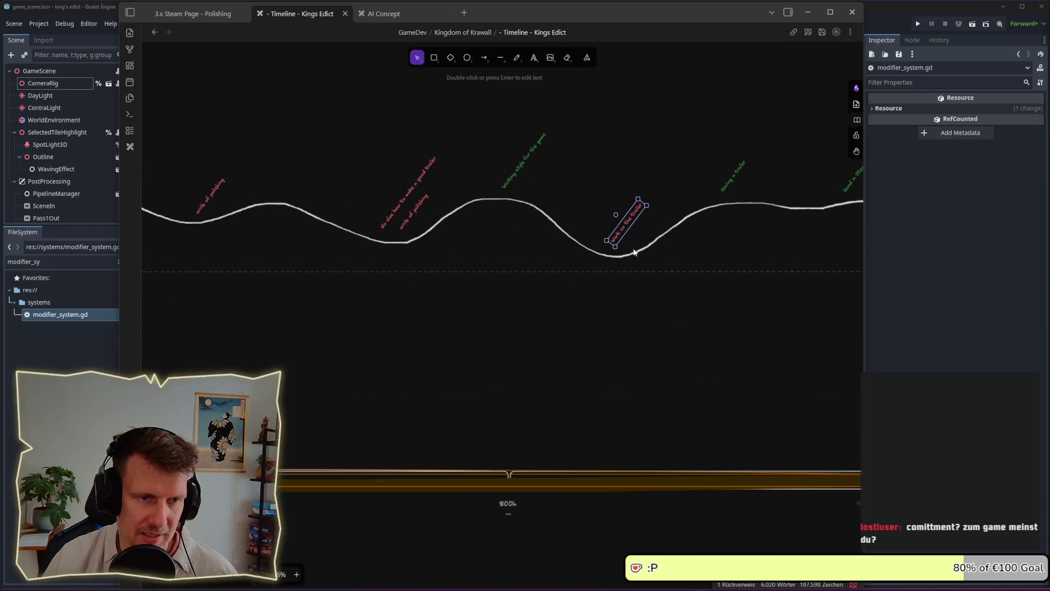
drag(600, 183, 642, 253)
drag(321, 134, 465, 267)
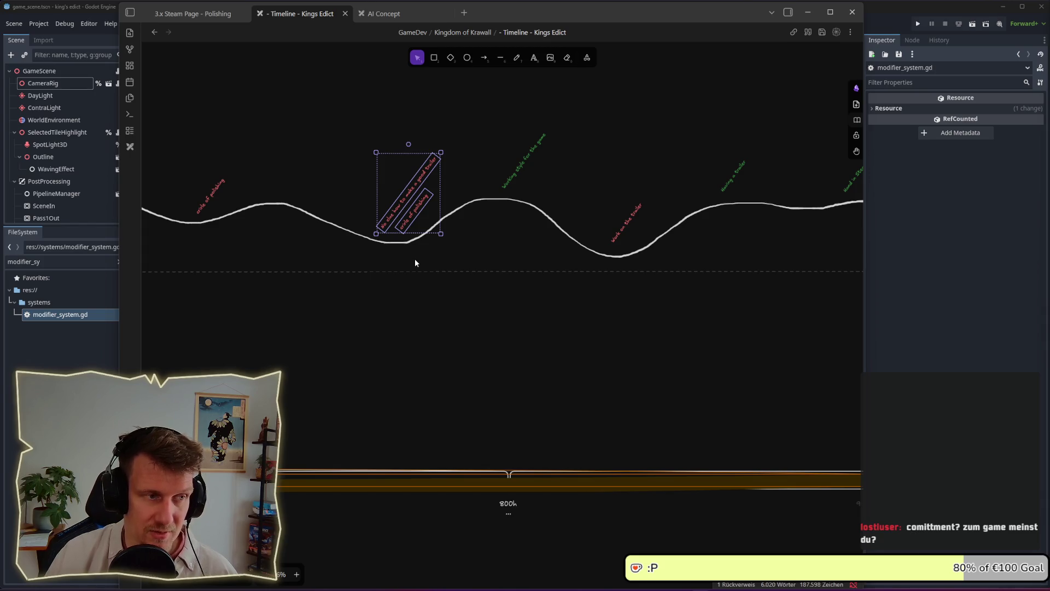
click(415, 263)
scroll(449, 262, left, 4)
scroll(541, 268, down, 3)
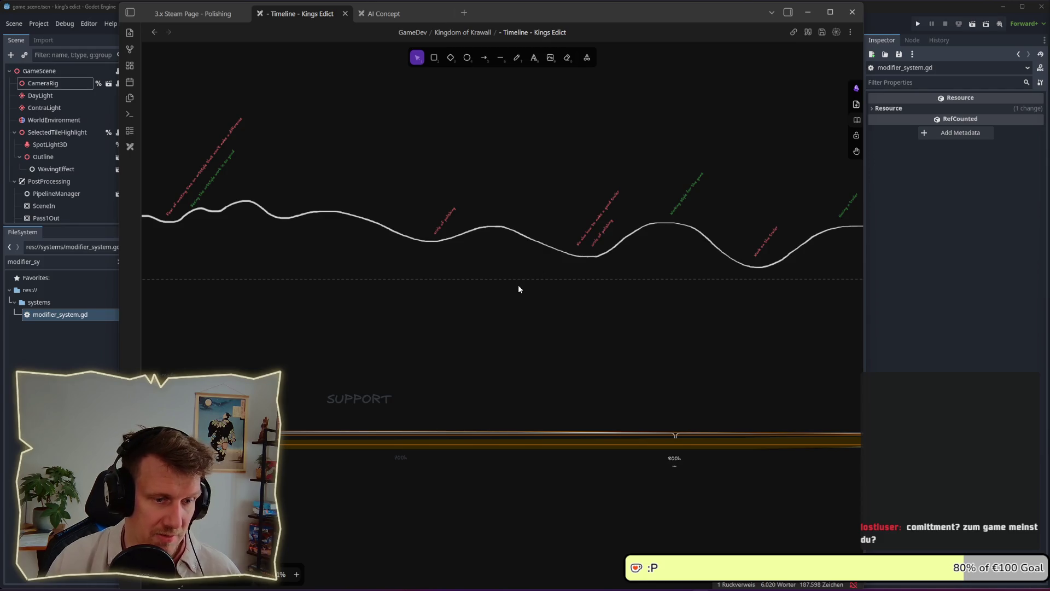
Pan across the Kings Edict timeline, briefly selecting the descent notes, back to the Goal note and PROTOTYPE start
scroll(519, 289, down, 2)
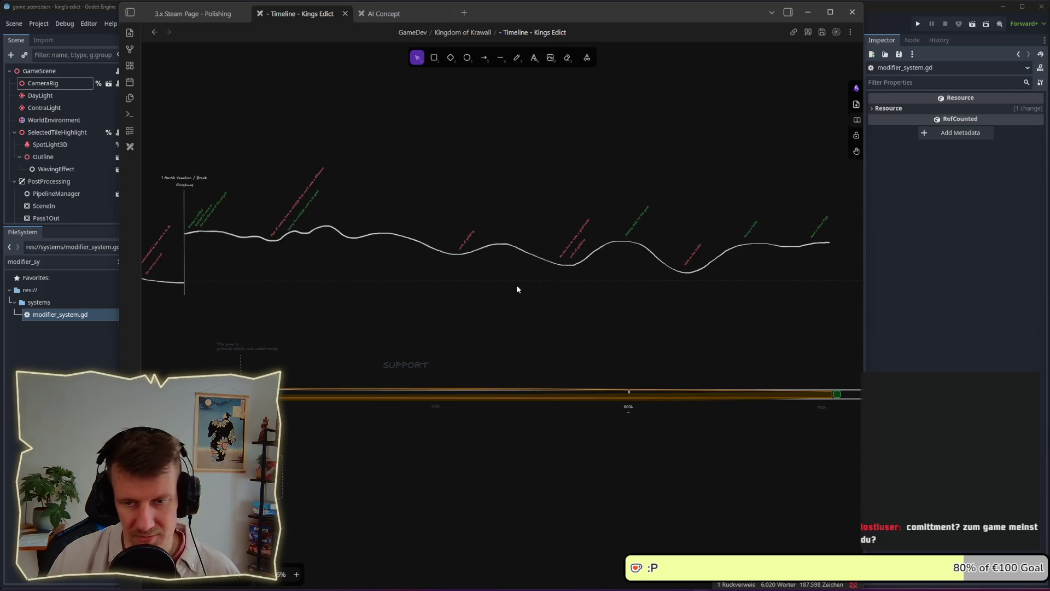
scroll(459, 287, left, 15)
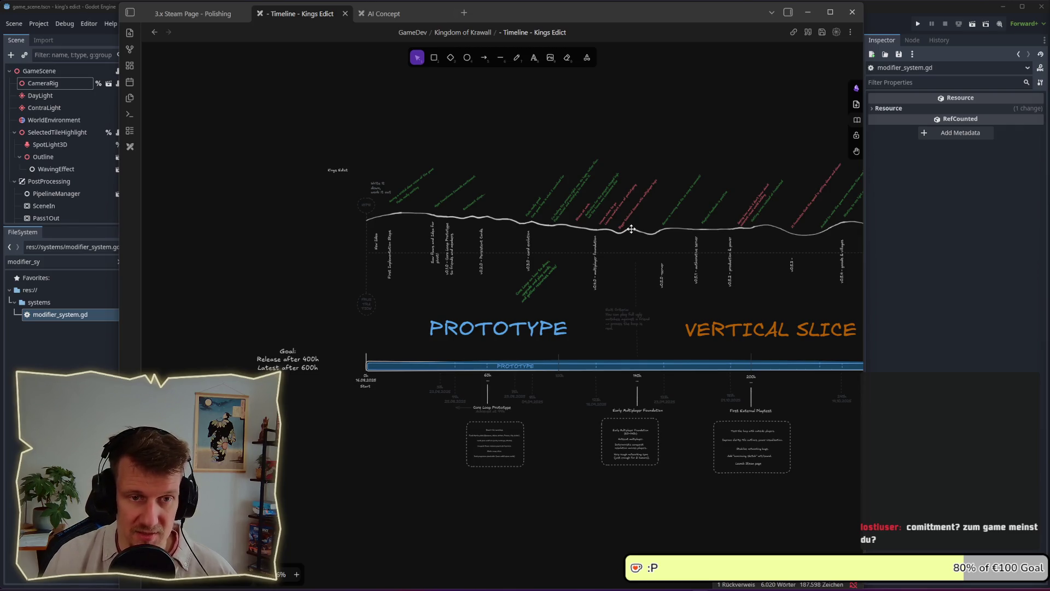
scroll(389, 241, right, 10)
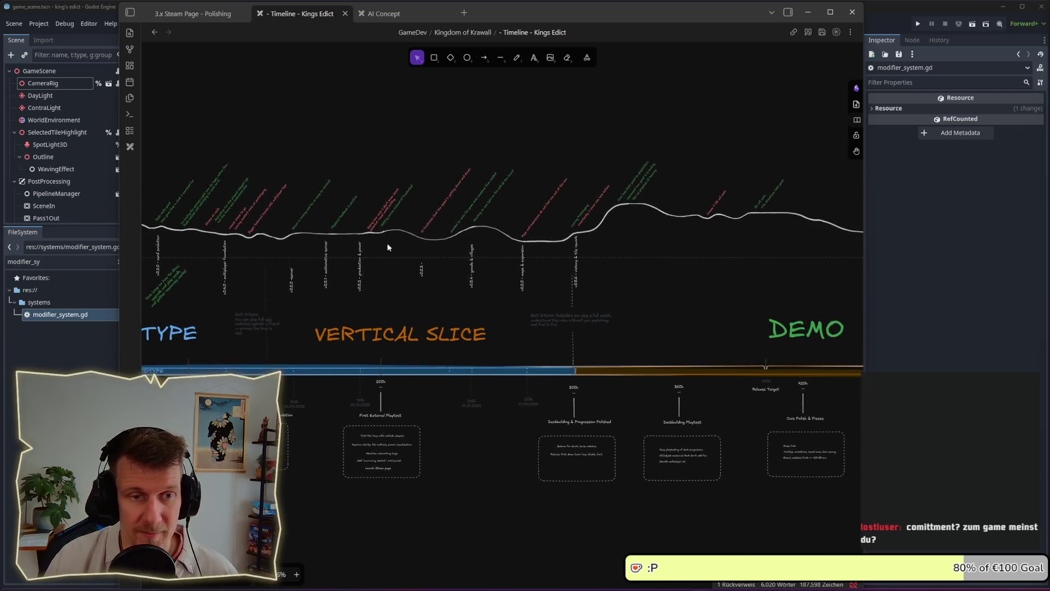
drag(517, 126, 773, 310)
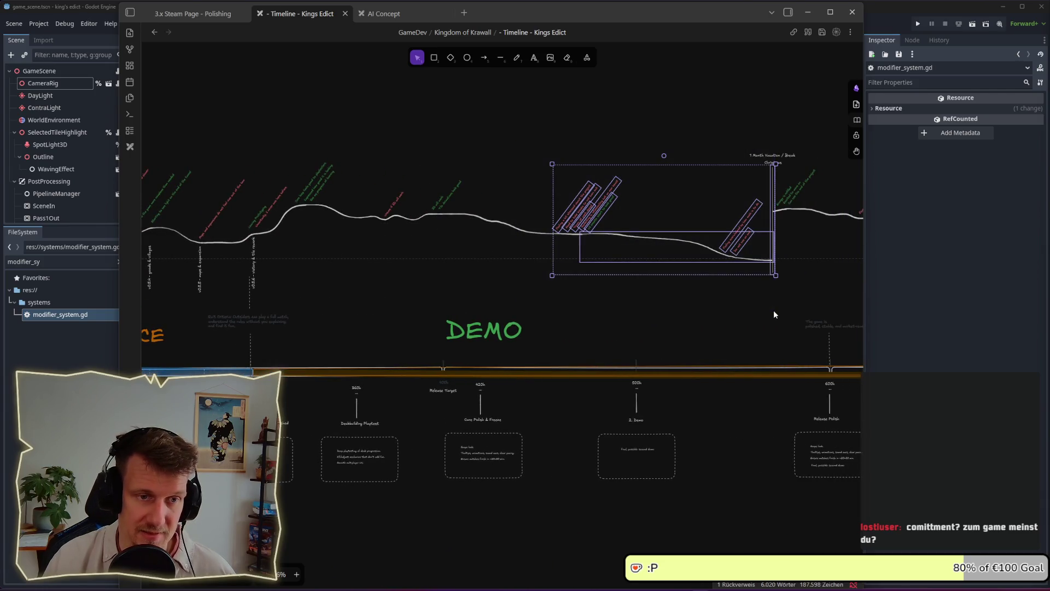
click(758, 317)
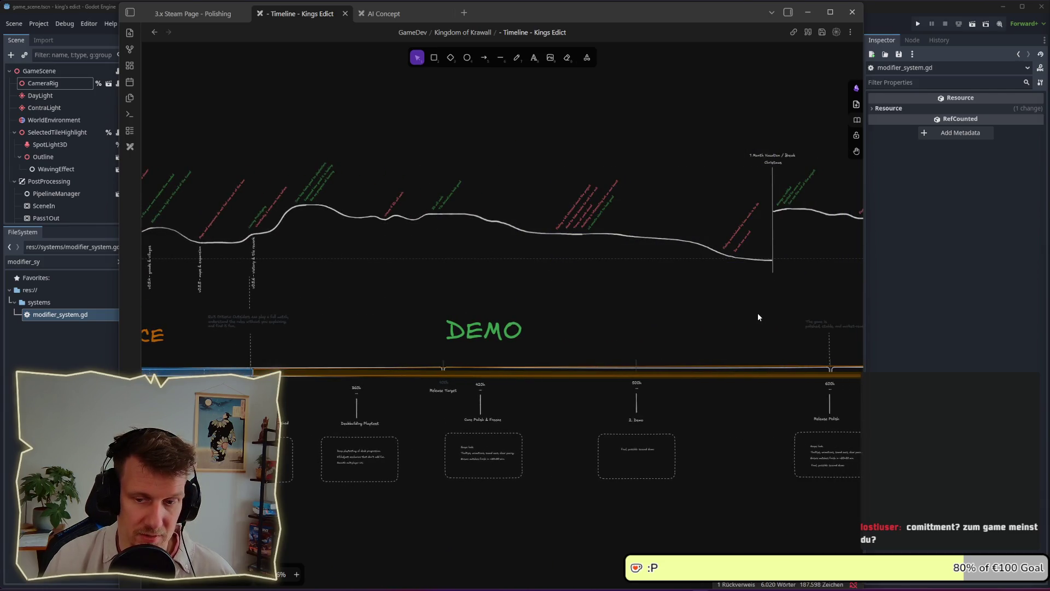
scroll(675, 295, left, 5)
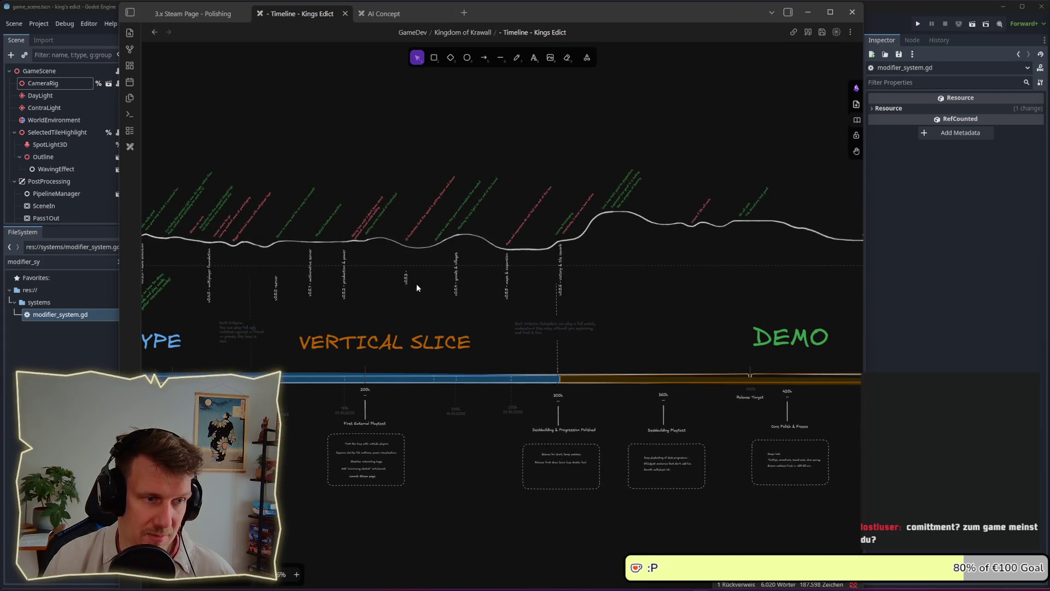
drag(416, 287, 577, 288)
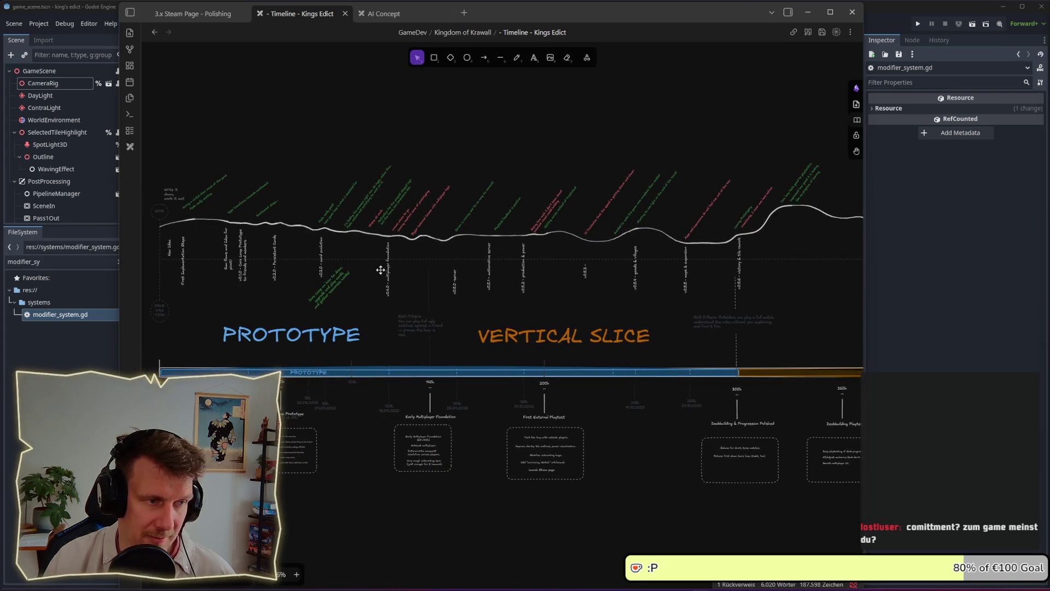
drag(336, 278, 580, 288)
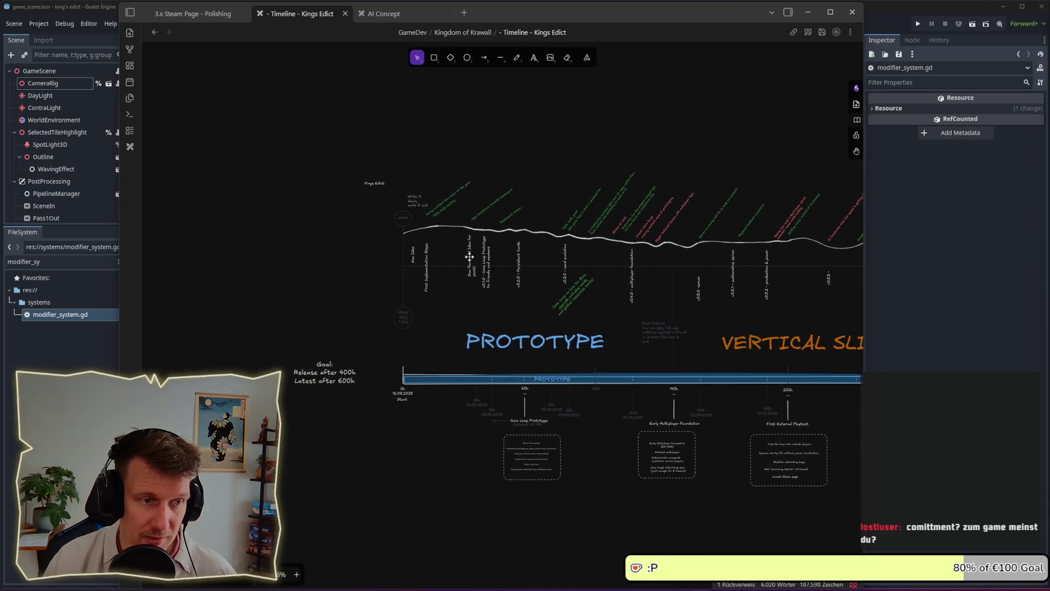
scroll(448, 251, up, 5)
scroll(452, 251, up, 2)
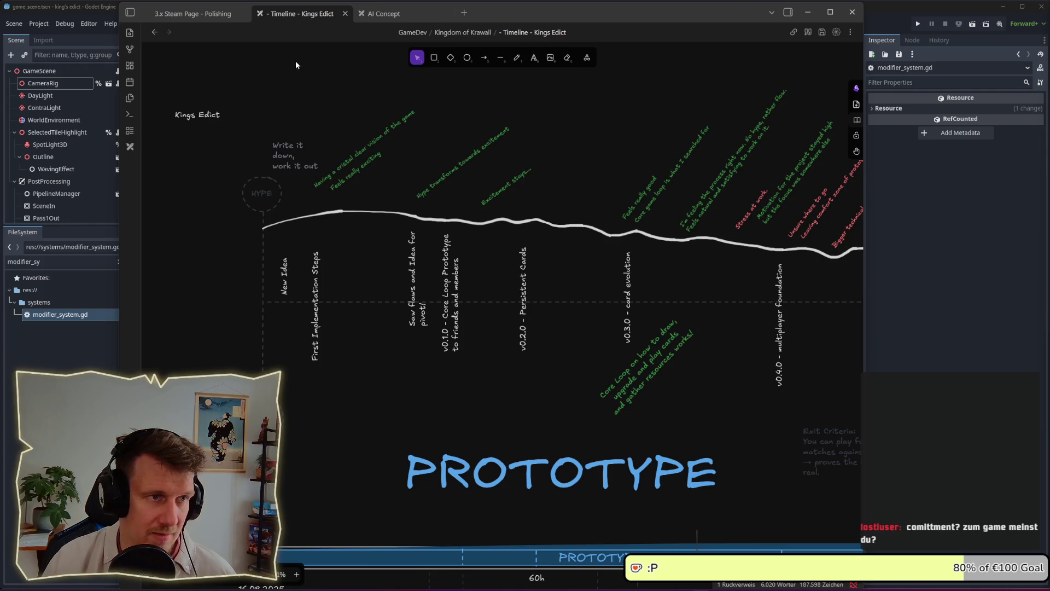
In the file explorer, collapse Kingdom of Krawall and open Space Junk Recycler's '- Timeline' drawing
click(130, 13)
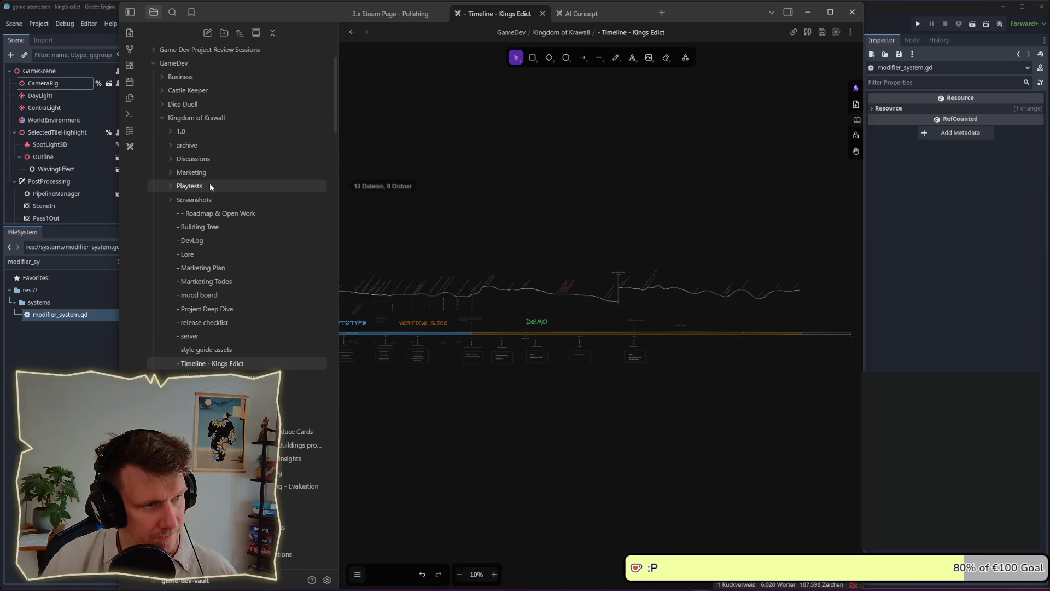
click(160, 118)
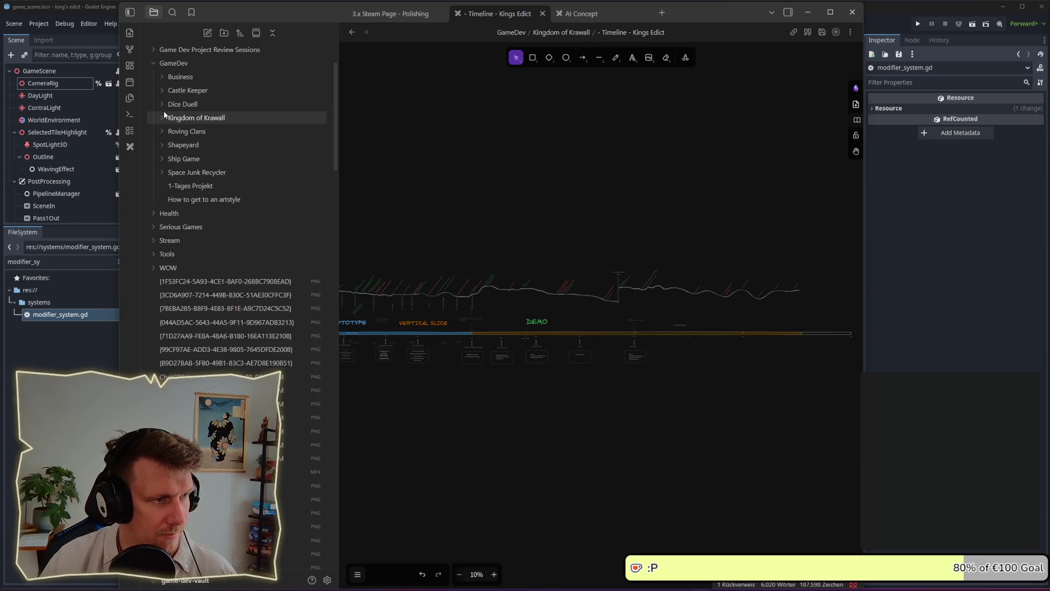
click(163, 171)
click(193, 227)
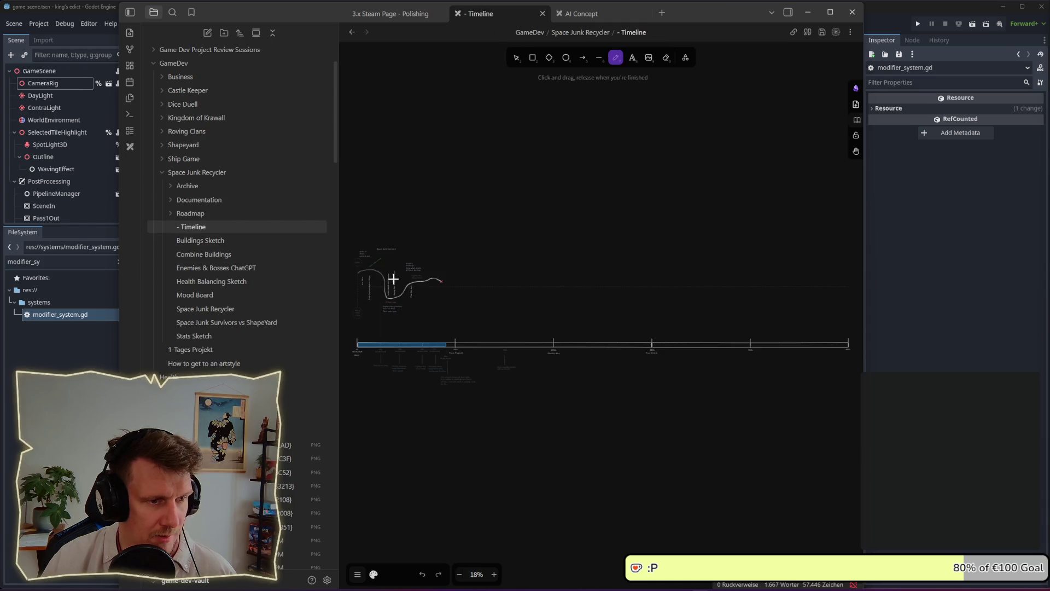
scroll(612, 288, up, 5)
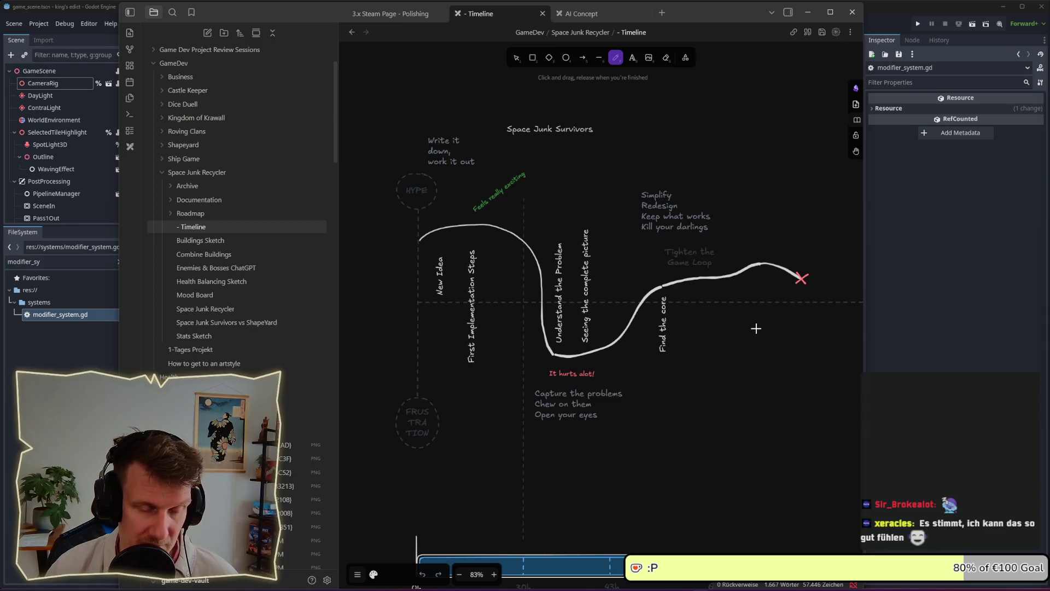
scroll(755, 328, down, 2)
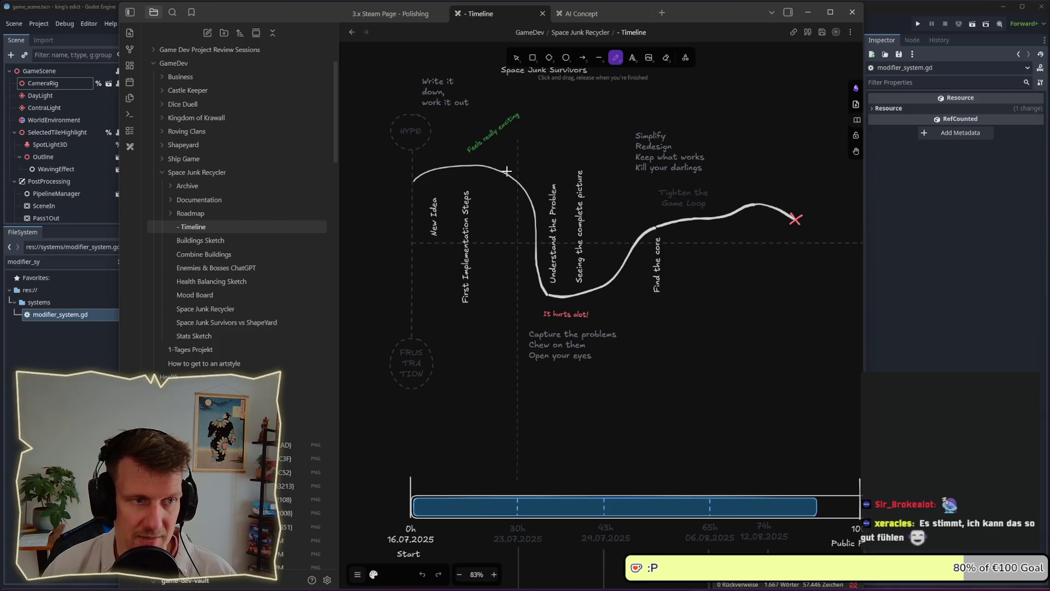
scroll(506, 171, up, 2)
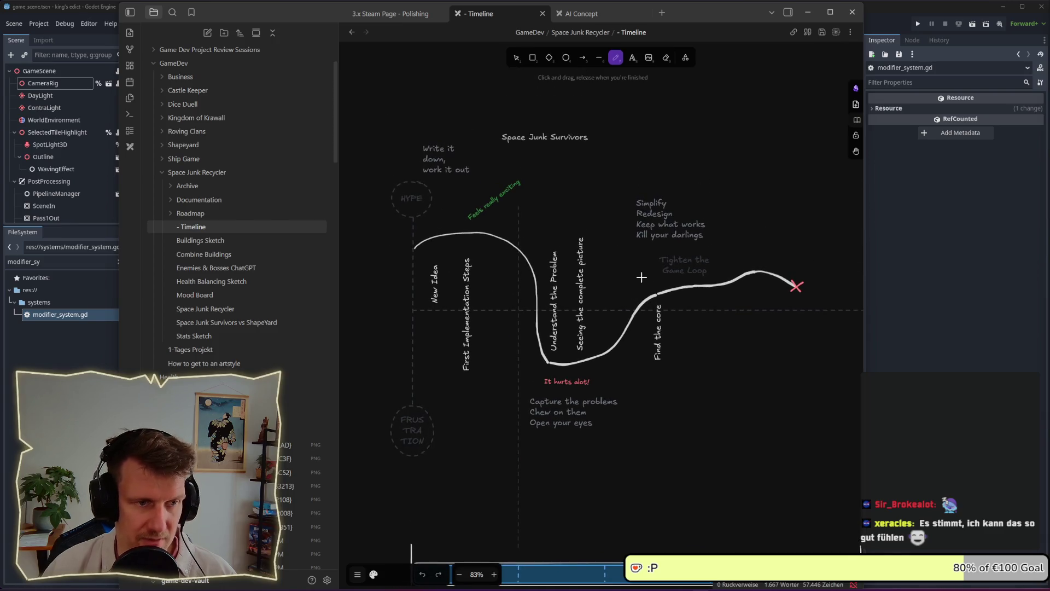
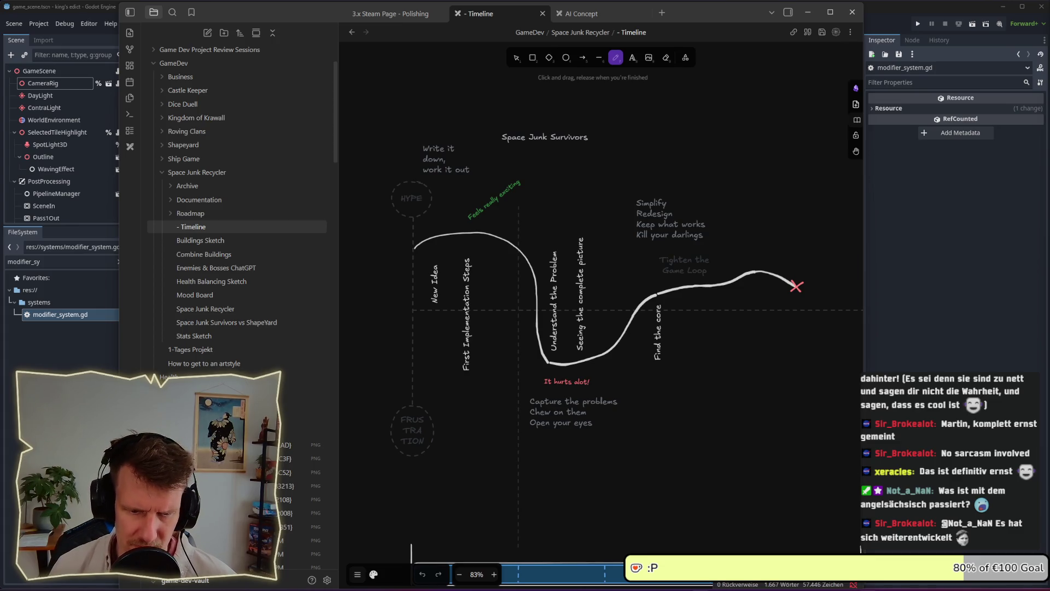
Switch from the Obsidian Timeline drawing to the Steam store window
key(alt+Tab)
Search the Steam store for 'airportceo'
click(572, 49)
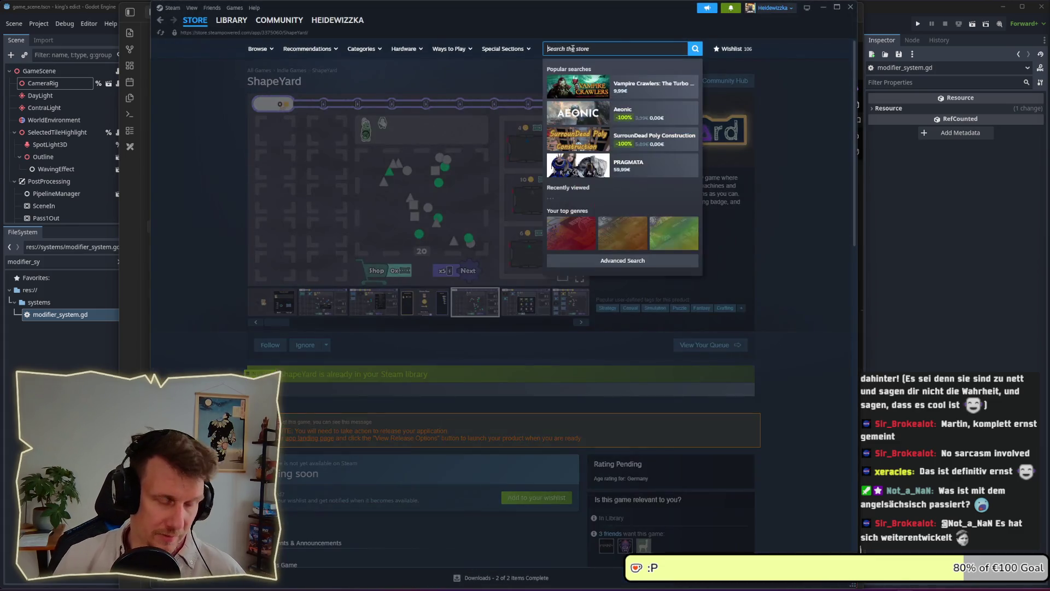
text(airp)
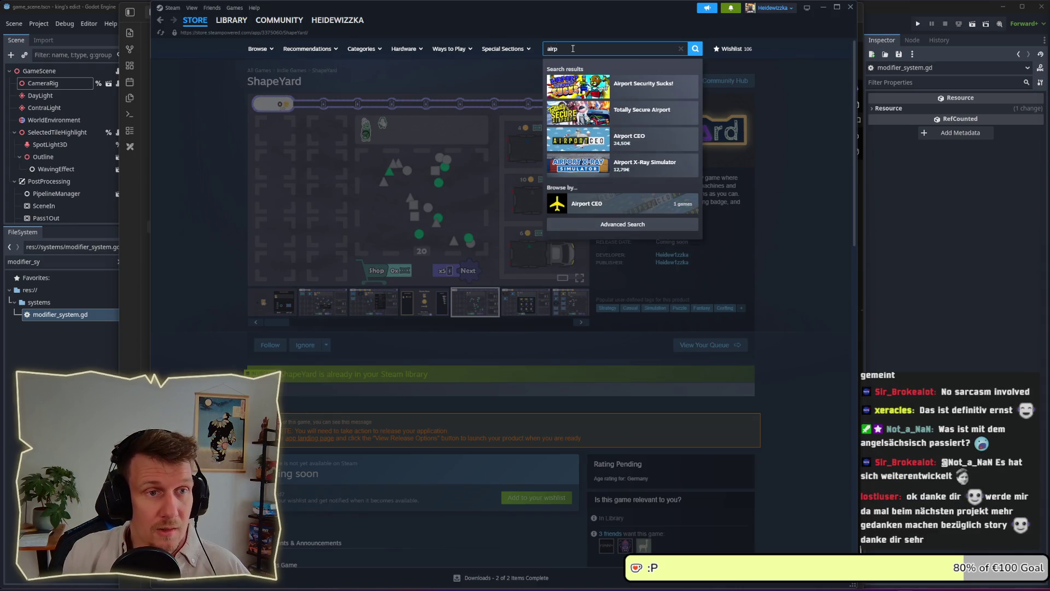
text(ortceo)
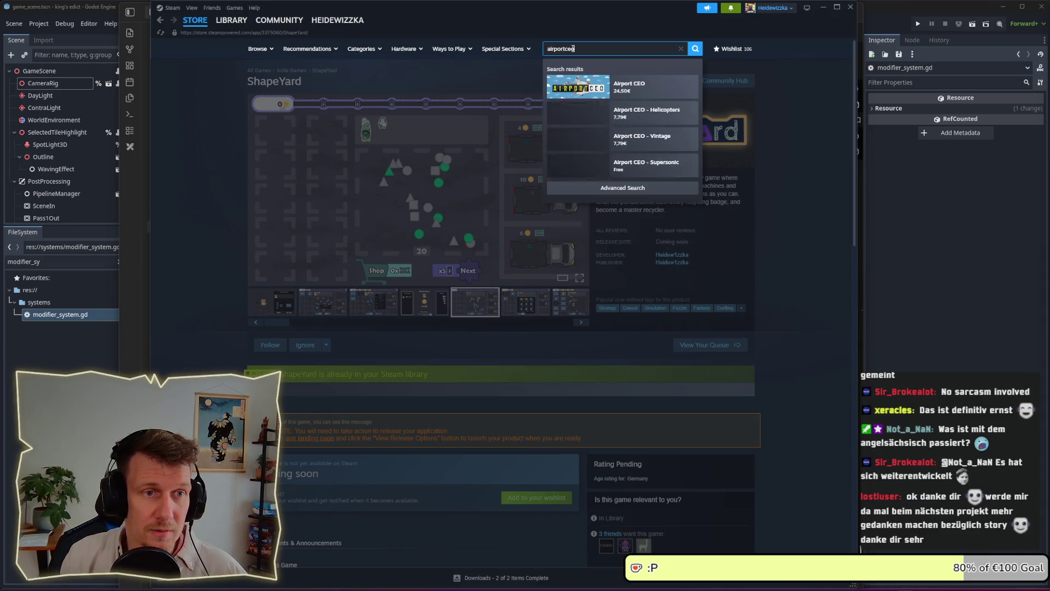
key(Return)
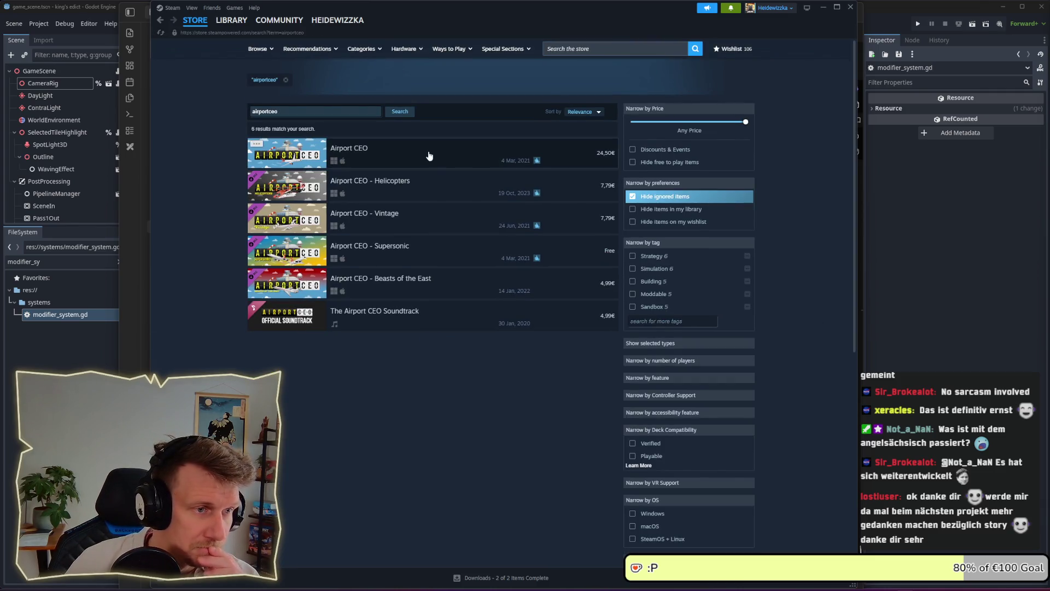
Open the Airport CEO store page and watch its gameplay trailer
click(429, 155)
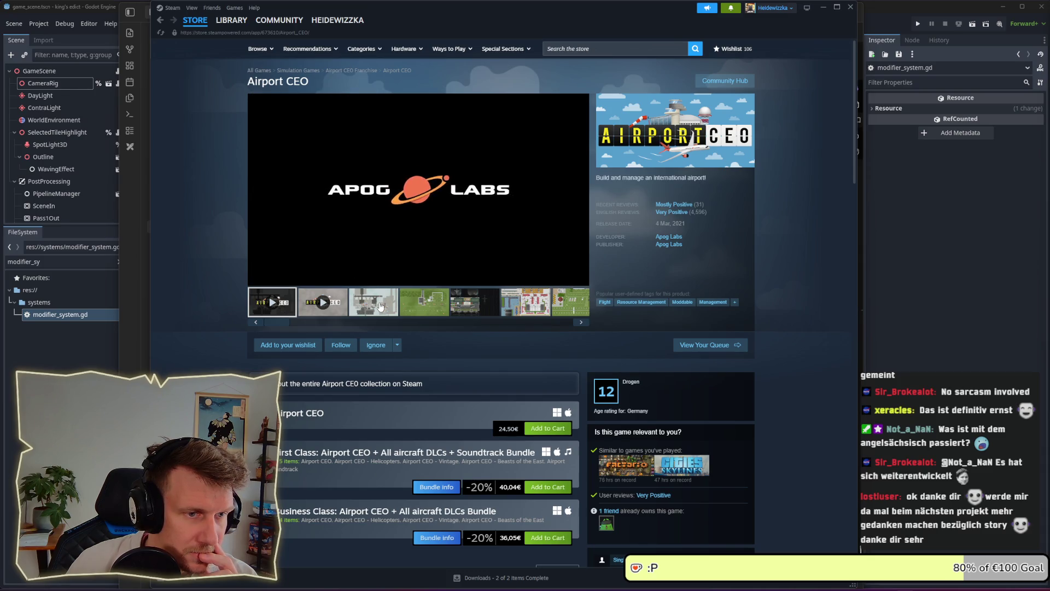
mouse_move(681, 214)
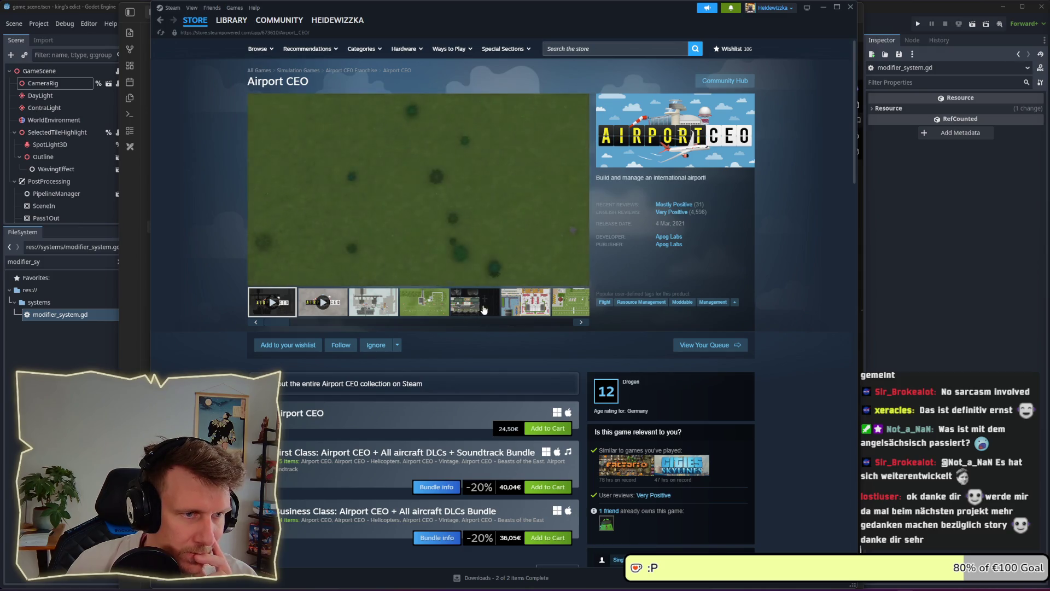
mouse_move(566, 278)
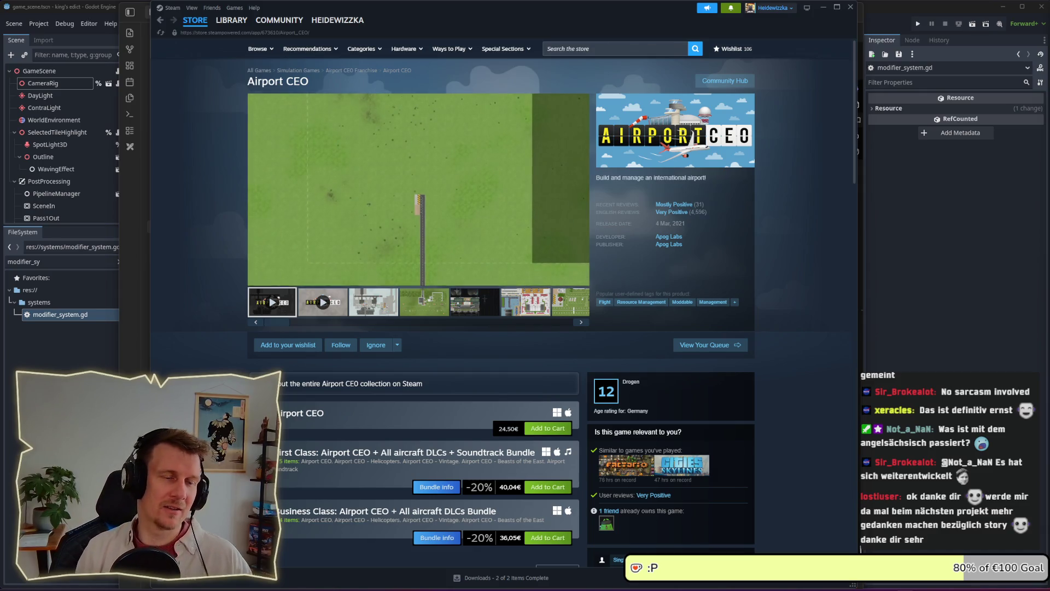
mouse_move(421, 248)
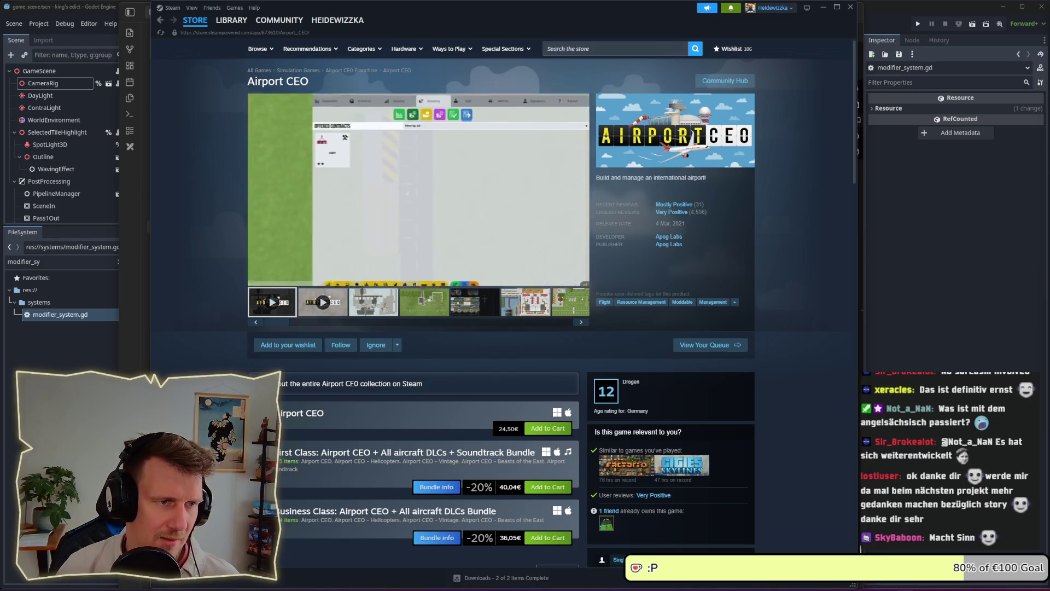
mouse_move(392, 217)
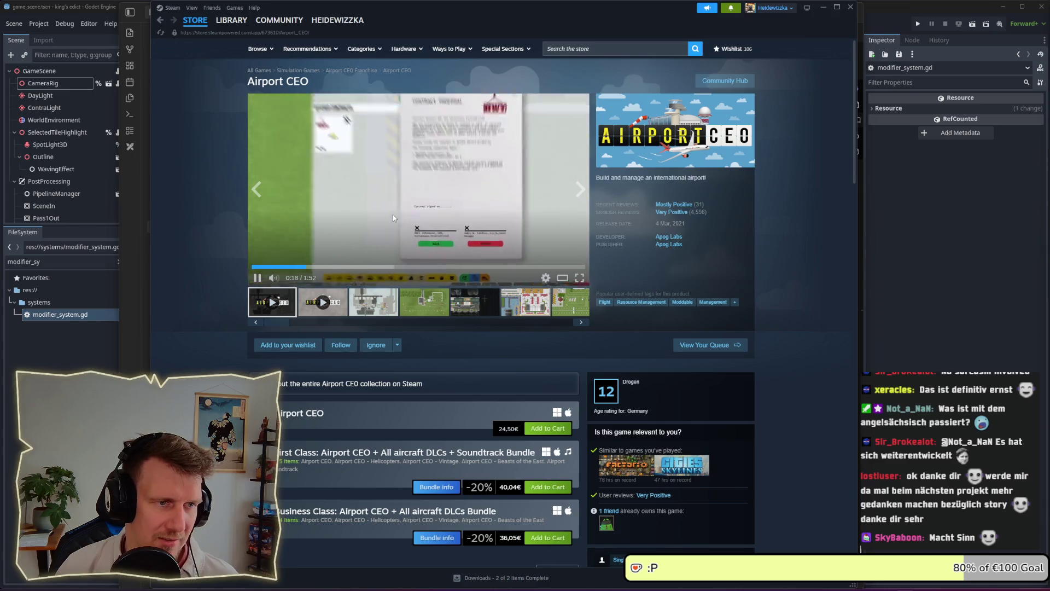
Rewind the Airport CEO trailer to about 0:05, watch it, then minimize Steam
click(270, 267)
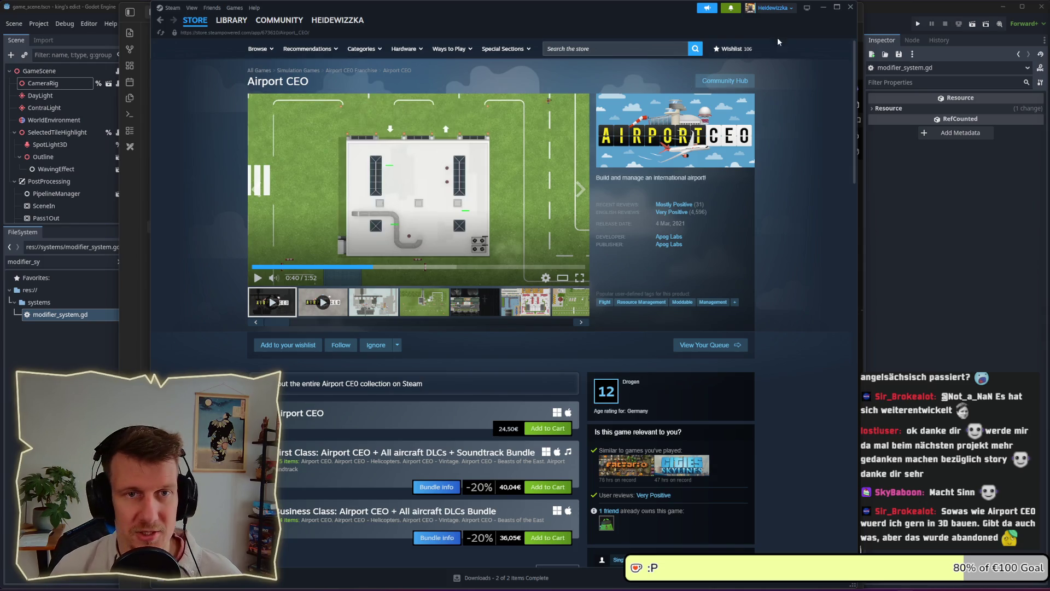
click(823, 7)
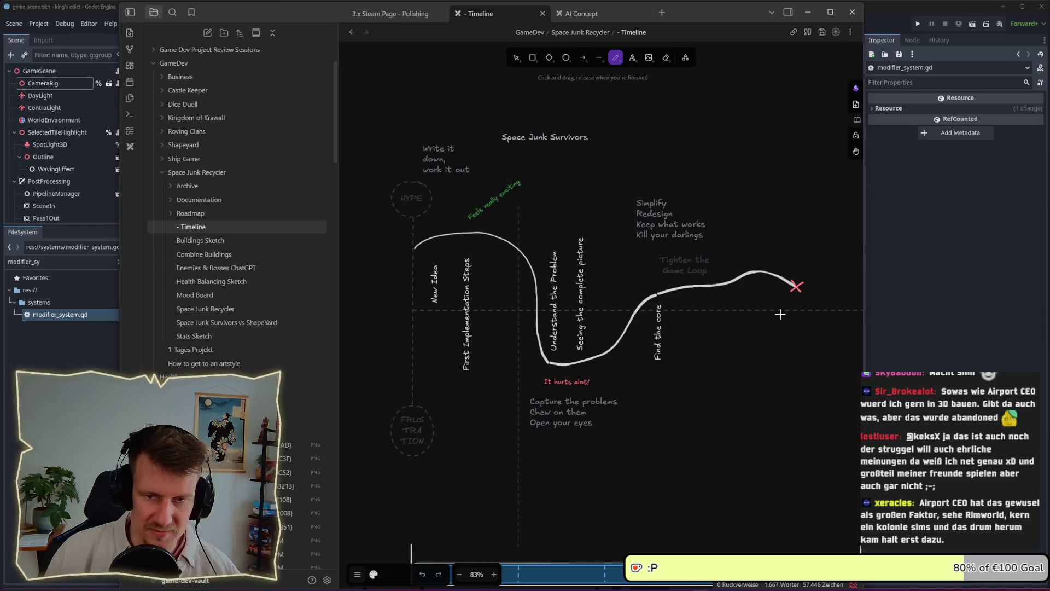
Expand the Kingdom of Krawall folder in the vault sidebar to list its notes
scroll(768, 310, down, 1)
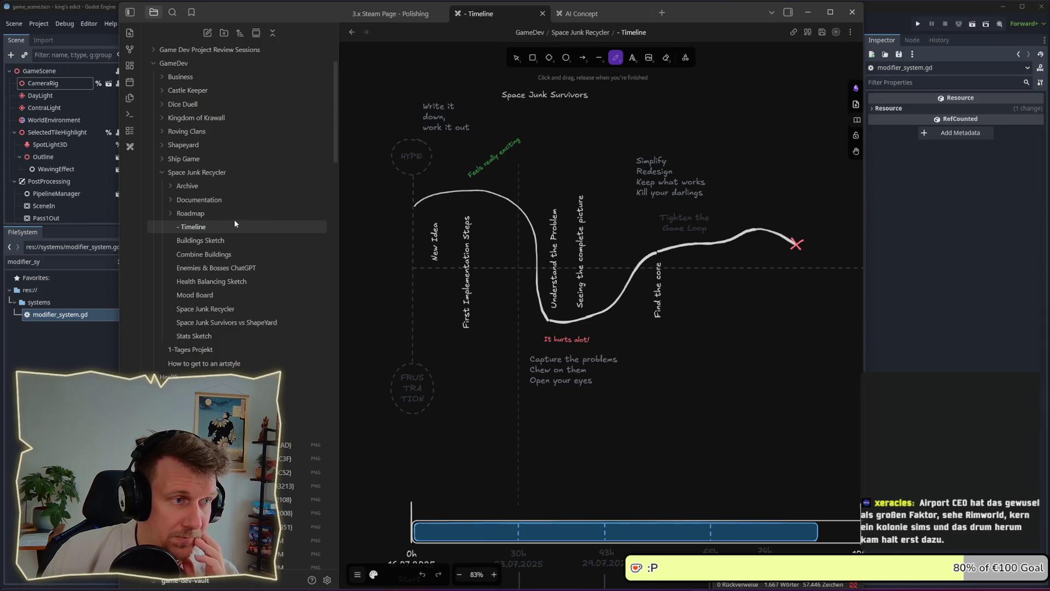
click(179, 118)
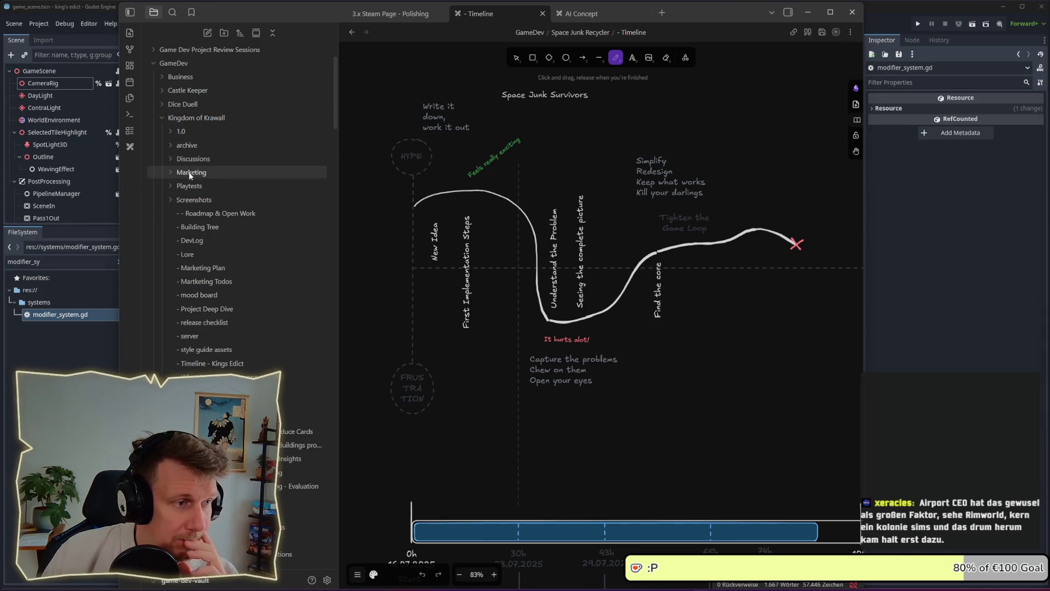
Open the Kingdom of Krawall DevLog note and scroll down to its hex-map screenshots
click(198, 241)
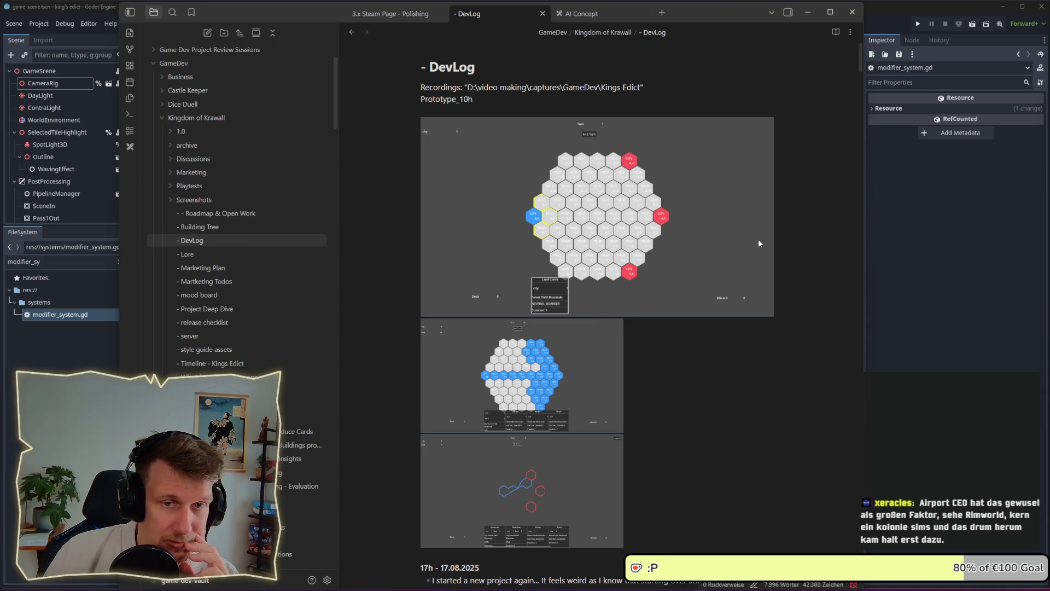
mouse_move(858, 77)
mouse_down()
mouse_move(831, 318)
mouse_move(857, 589)
mouse_up()
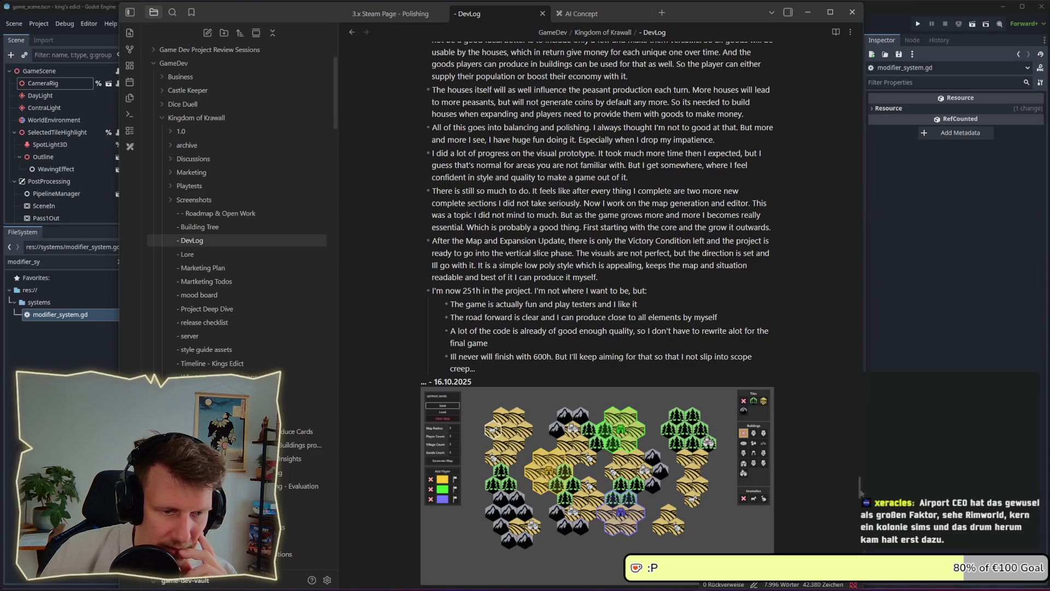
scroll(860, 488, down, 15)
scroll(598, 315, down, 20)
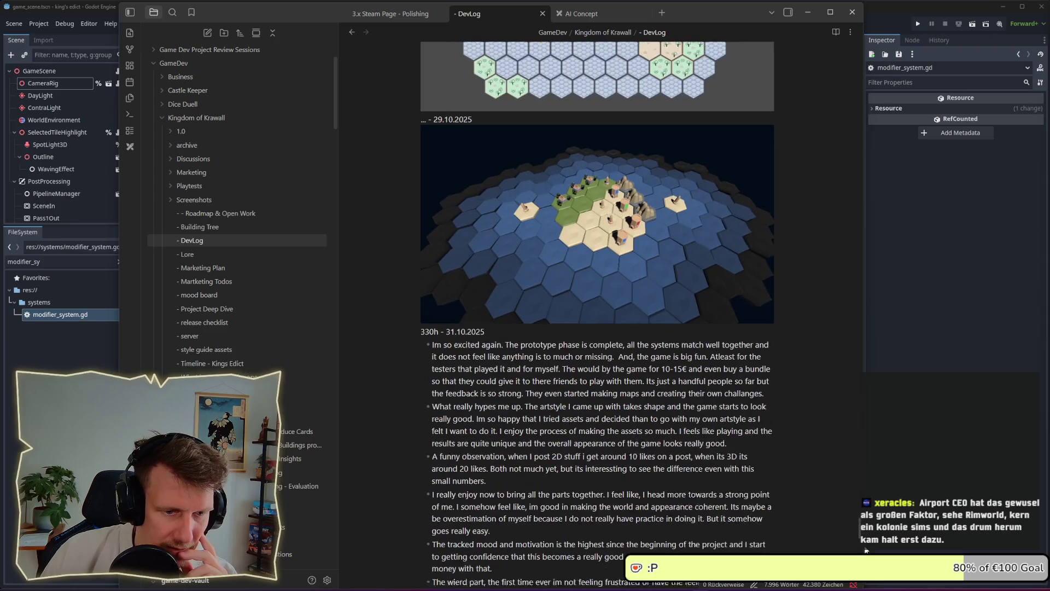
scroll(851, 402, down, 20)
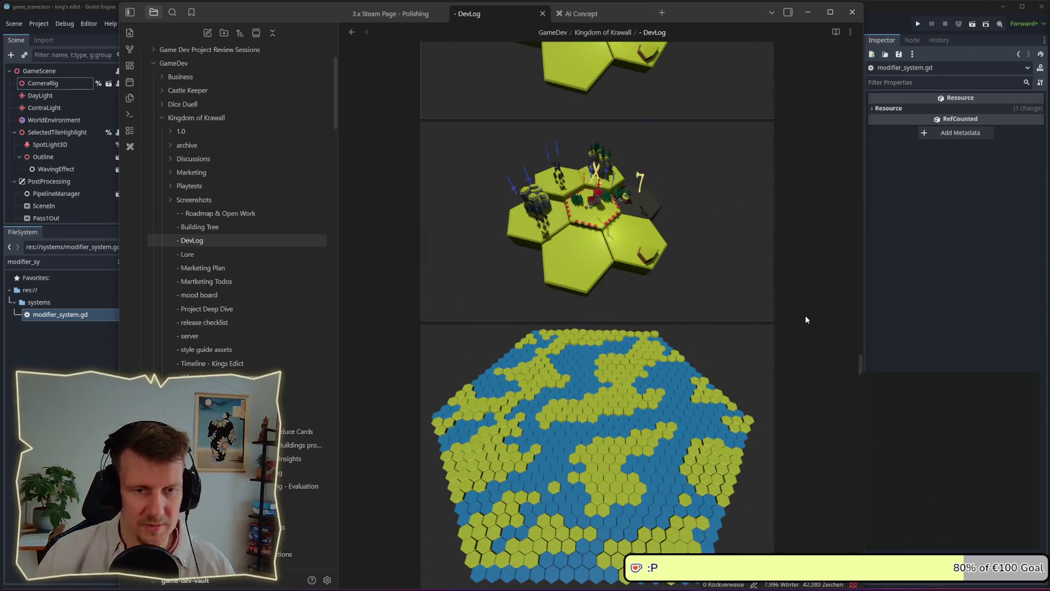
Search the DevLog note for 'research' and read through the matching entries
key(ctrl+f)
text(res)
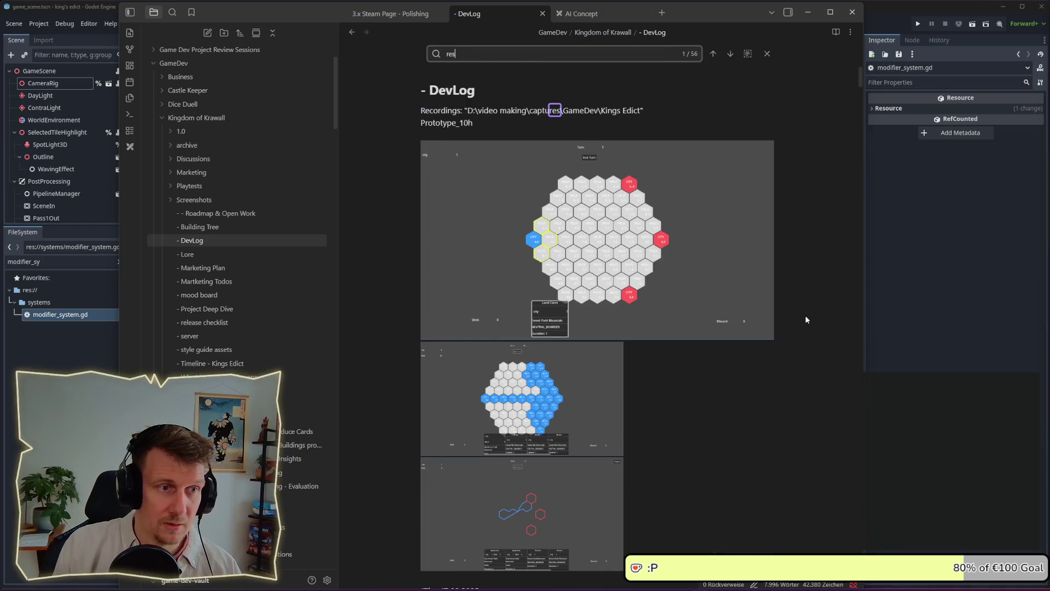
text(era)
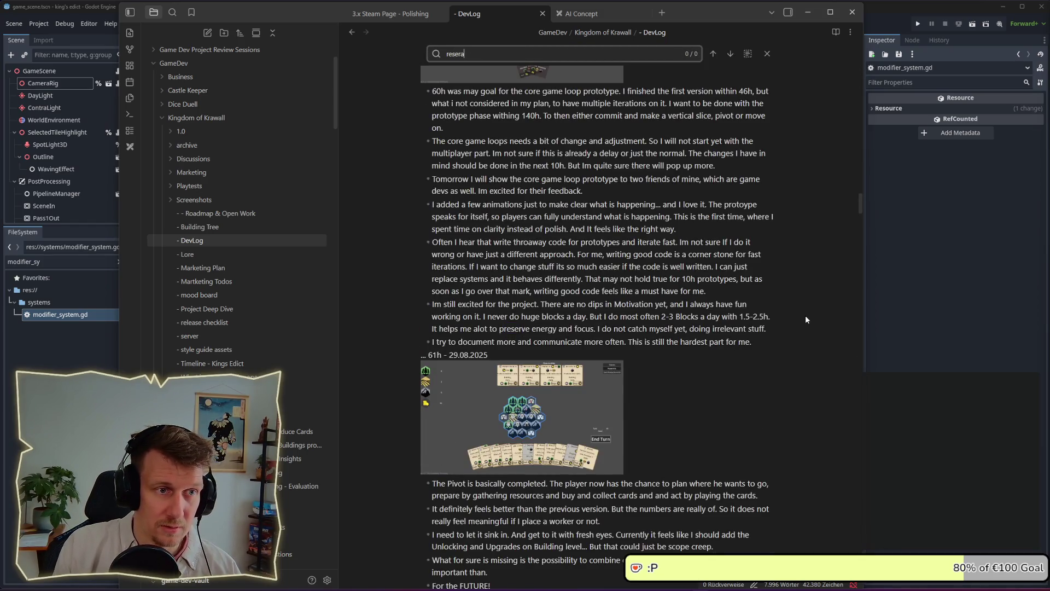
key(BackSpace)
key(BackSpace)
text(arch)
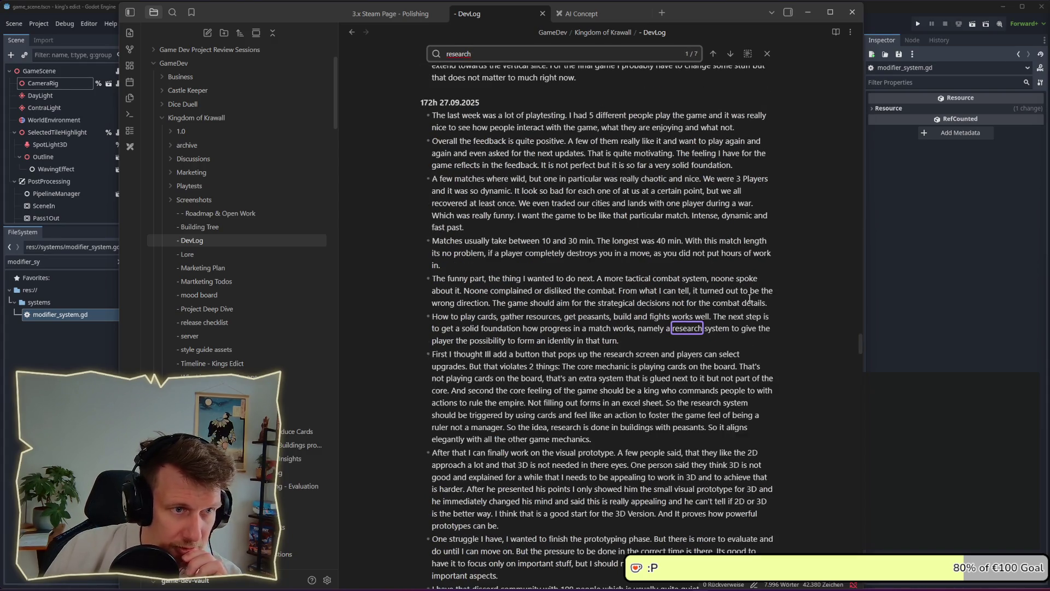
scroll(601, 246, down, 5)
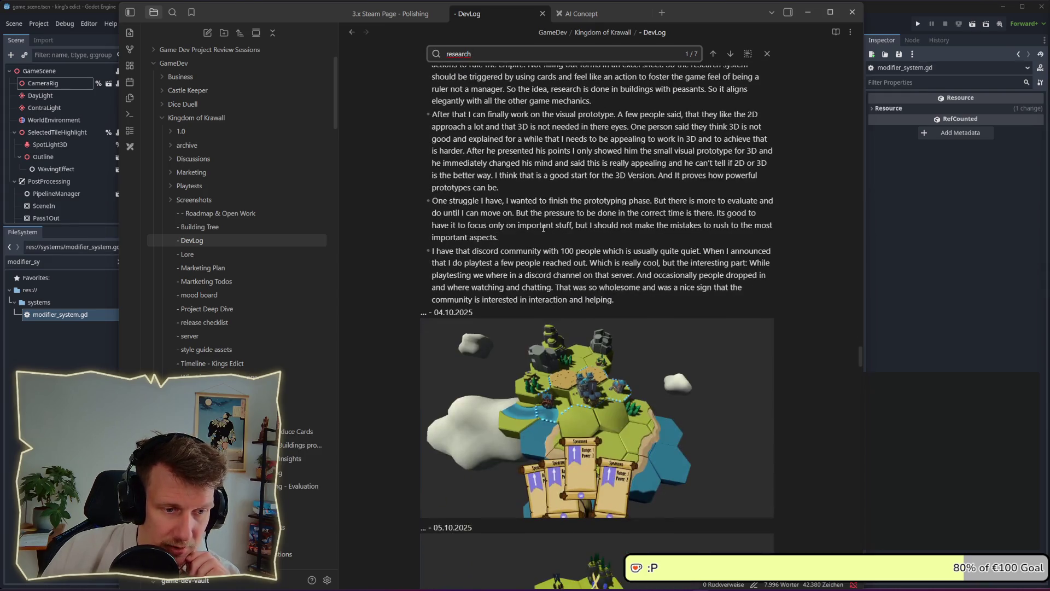
scroll(699, 243, up, 4)
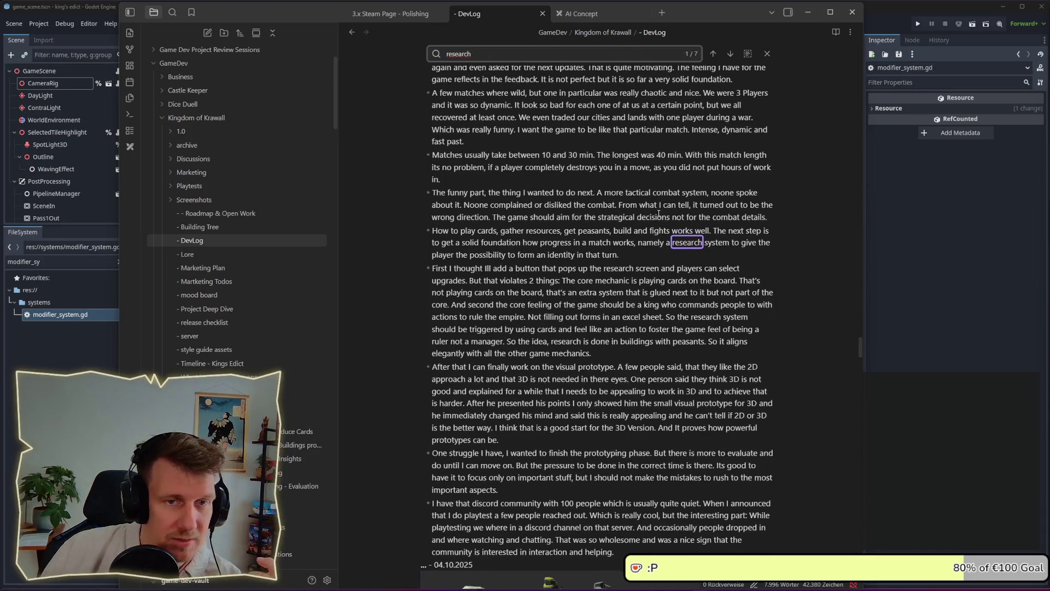
scroll(658, 212, down, 15)
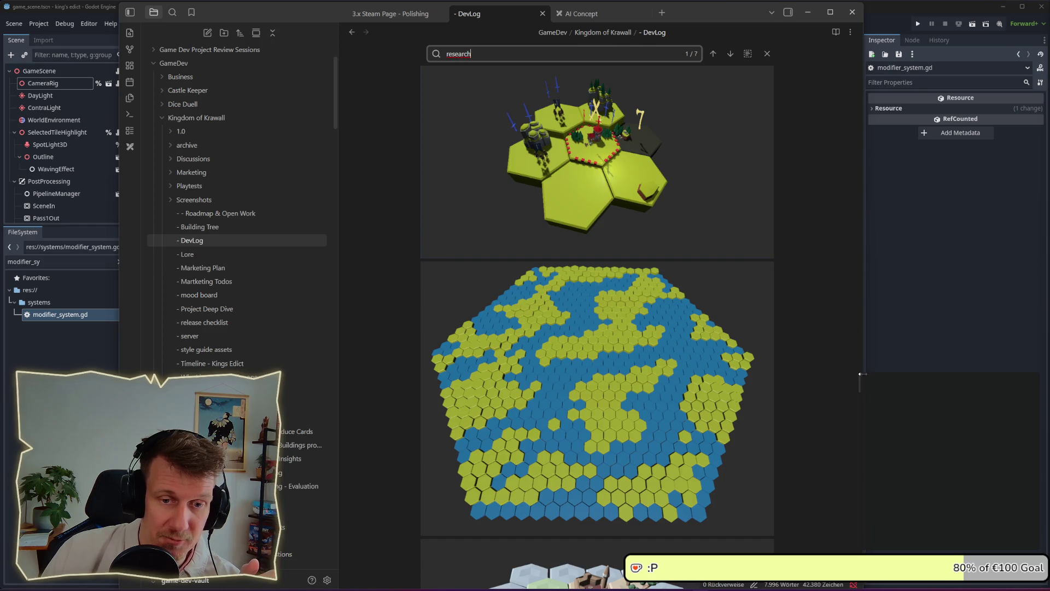
drag(861, 374, 862, 215)
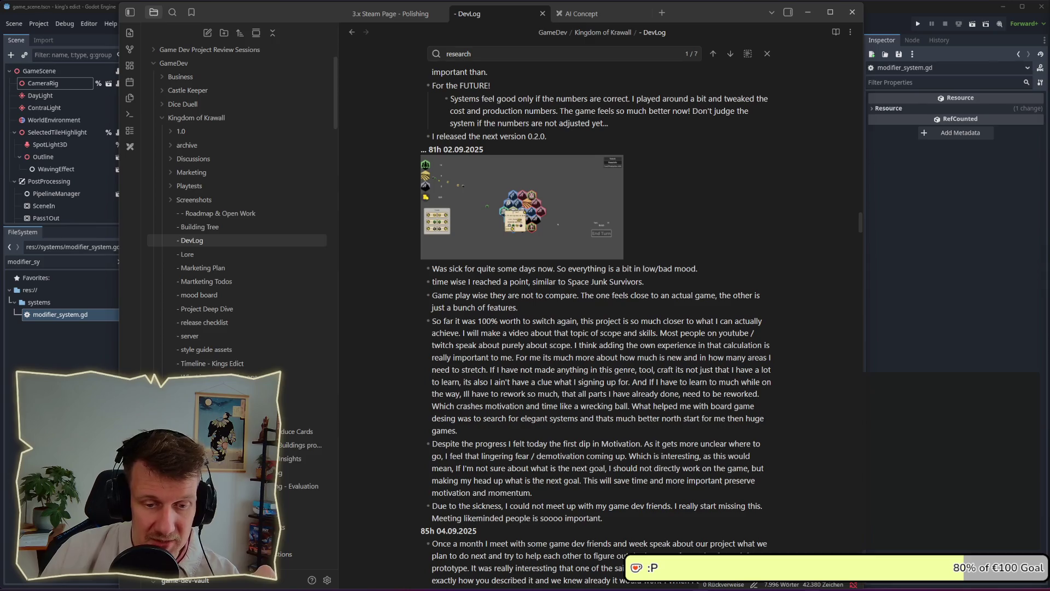
Switch to the Godot editor showing ai_player_controller.gd
mouse_move(812, 584)
mouse_move(902, 584)
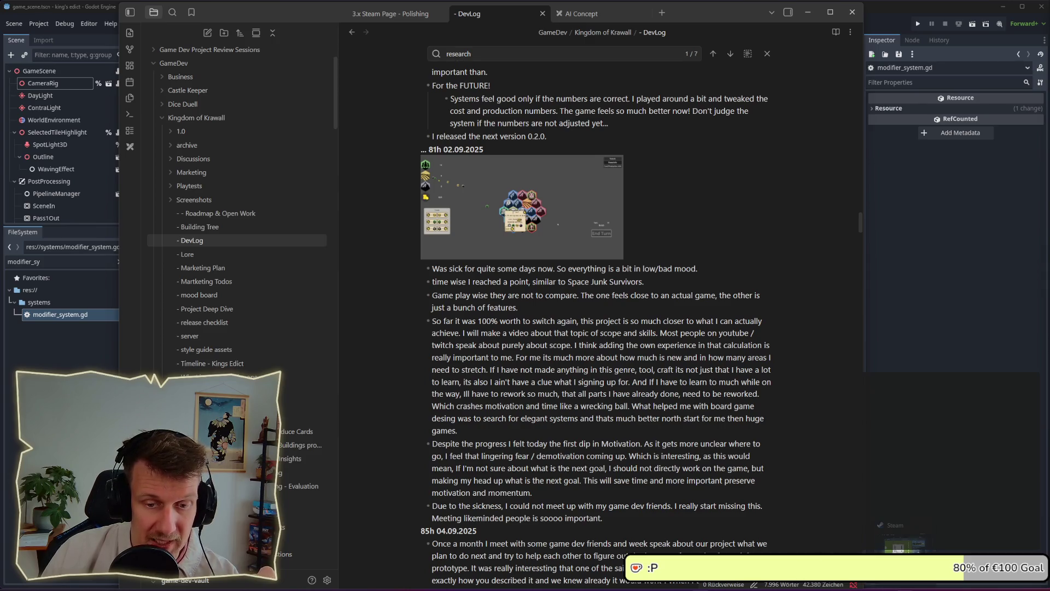
click(903, 544)
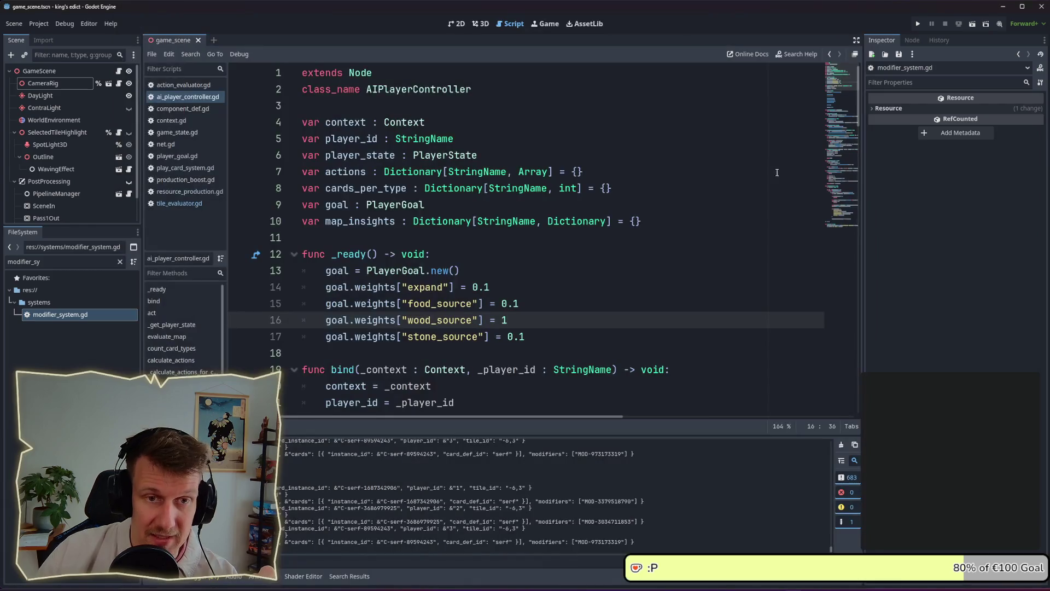
Run King's Edict in debug and create a new multiplayer game
click(919, 26)
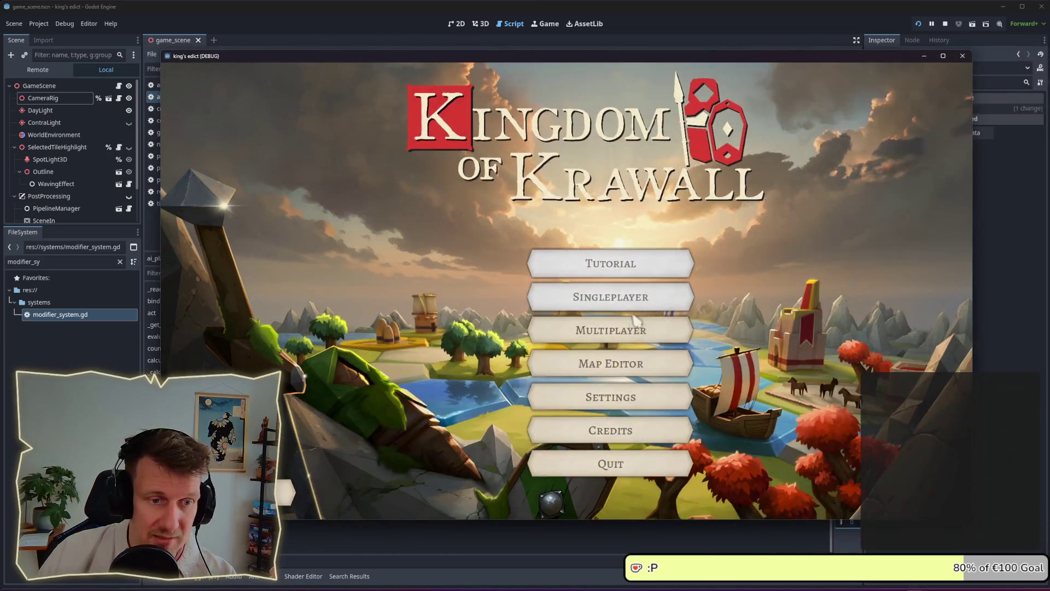
click(608, 330)
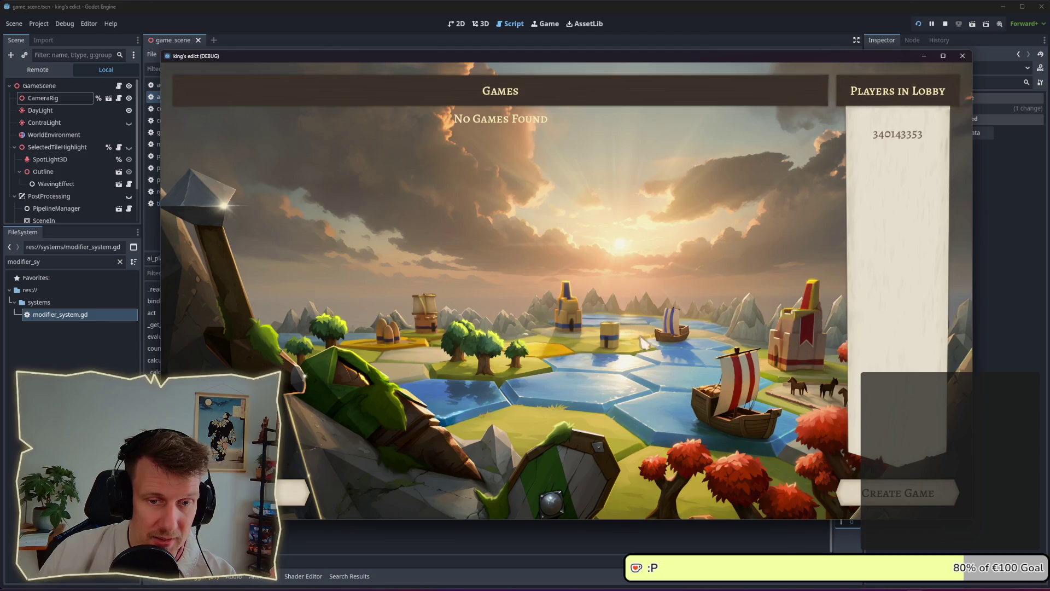
click(919, 493)
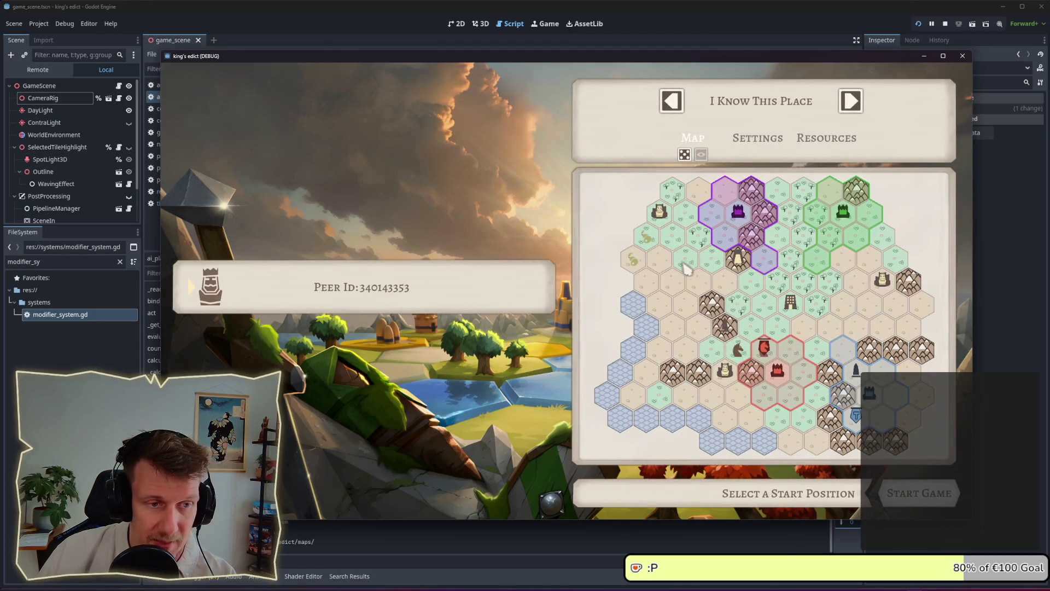
Choose the Crystals 4 map and start the match from the red position
click(753, 112)
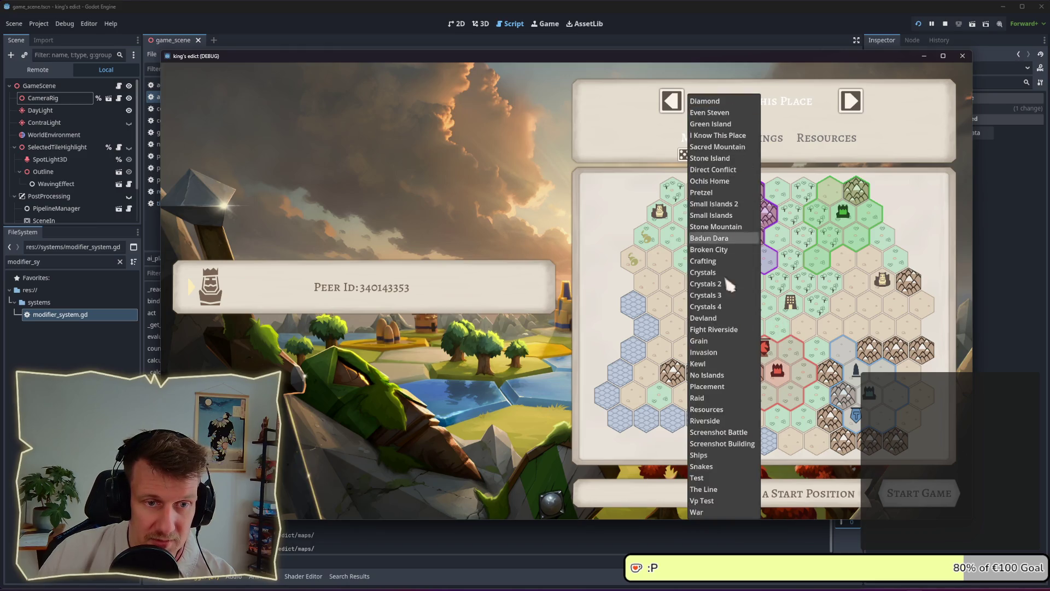
click(706, 306)
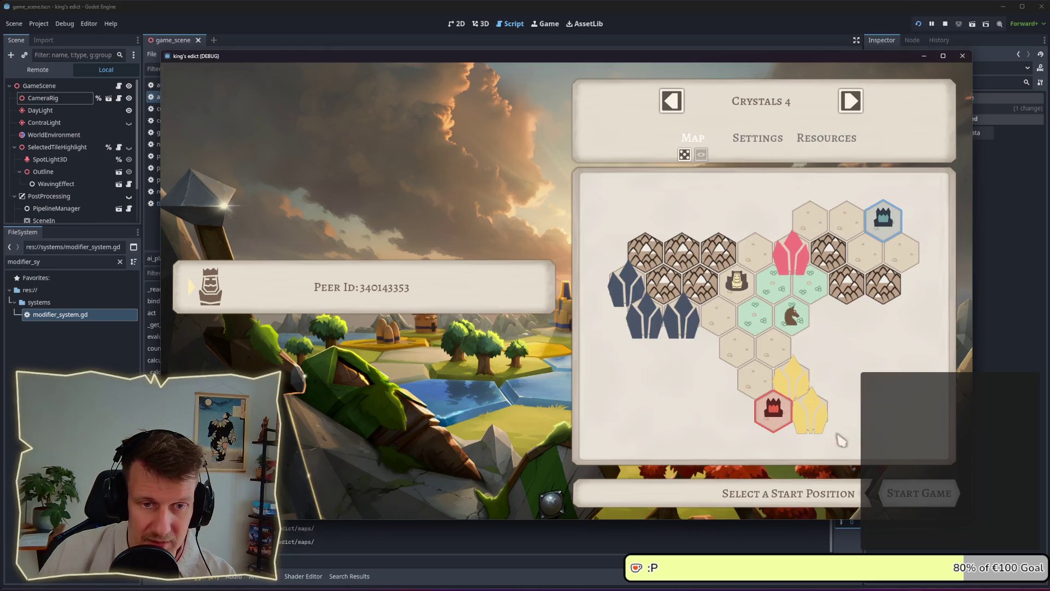
click(774, 410)
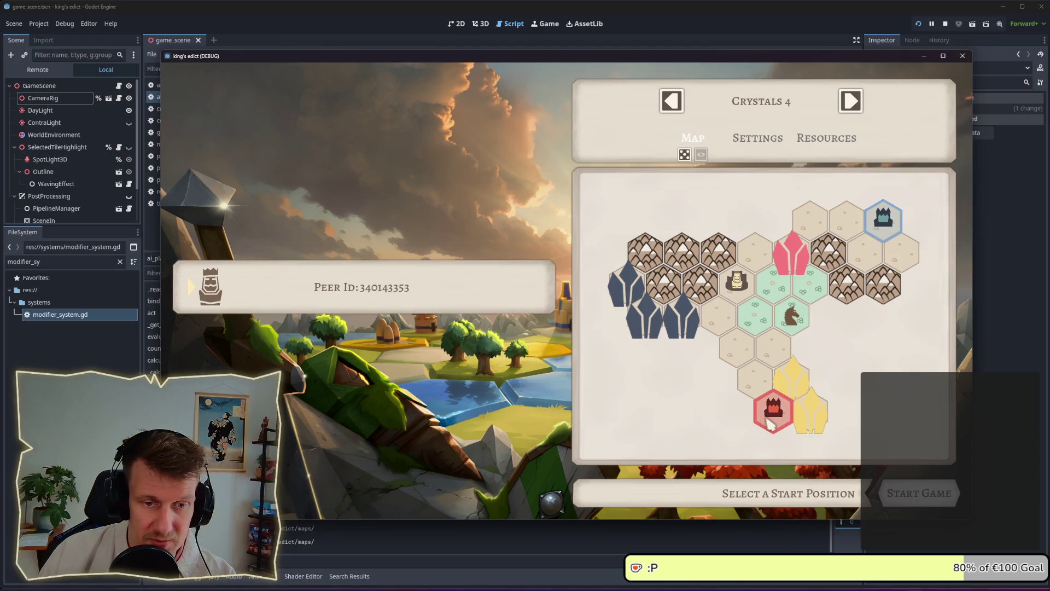
click(919, 493)
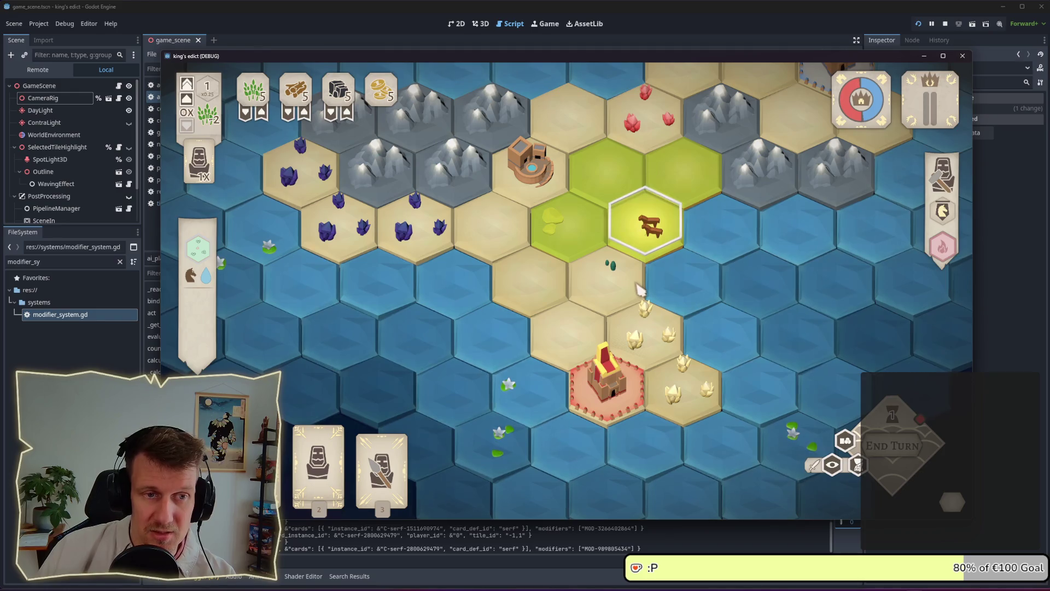
Inspect the castle tile, then select the Servant card so its placement markers appear
drag(637, 285, 632, 297)
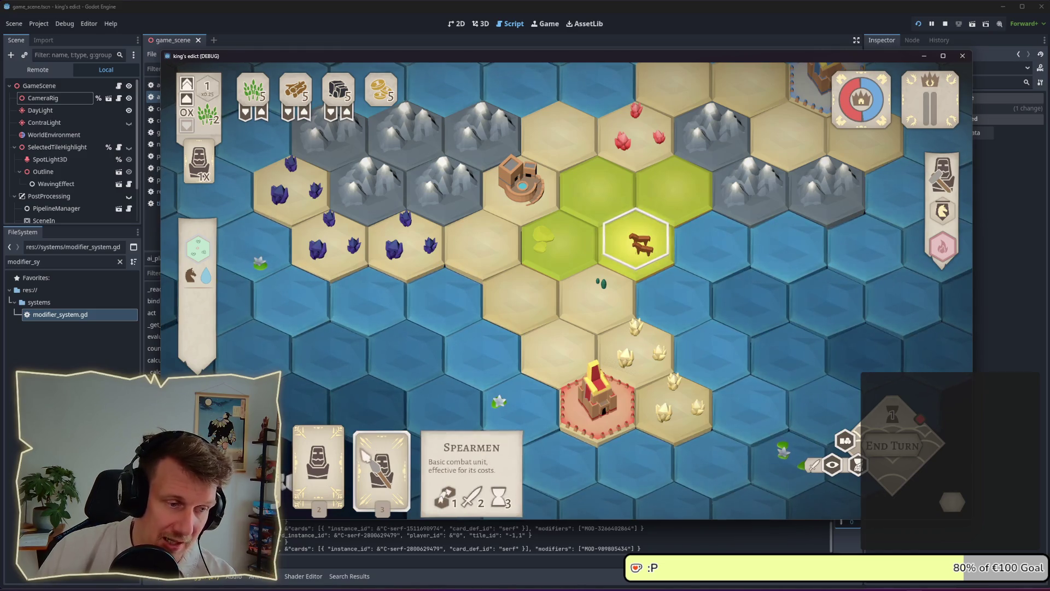
click(604, 335)
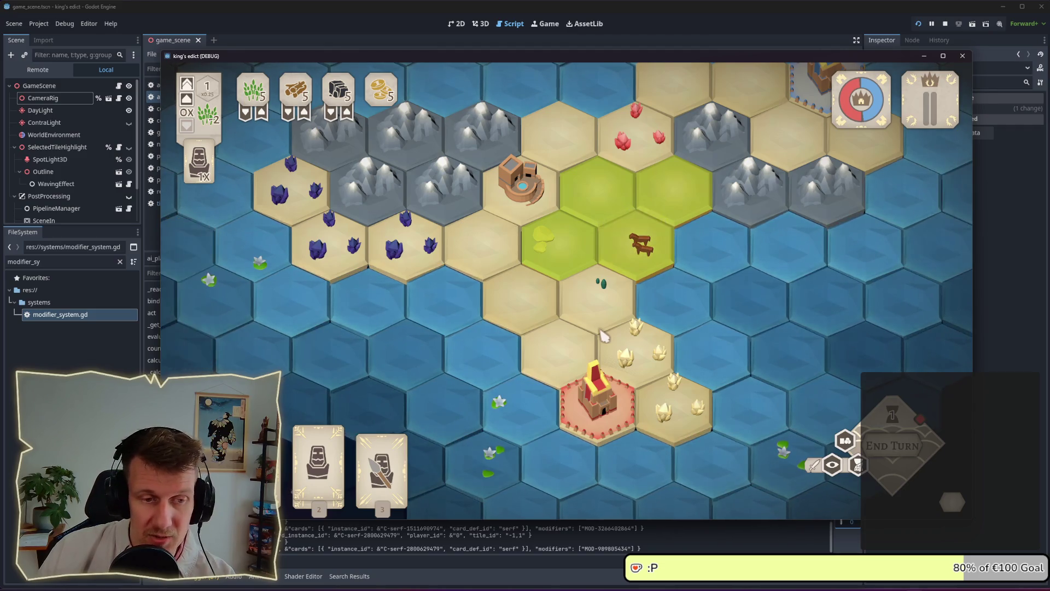
click(584, 405)
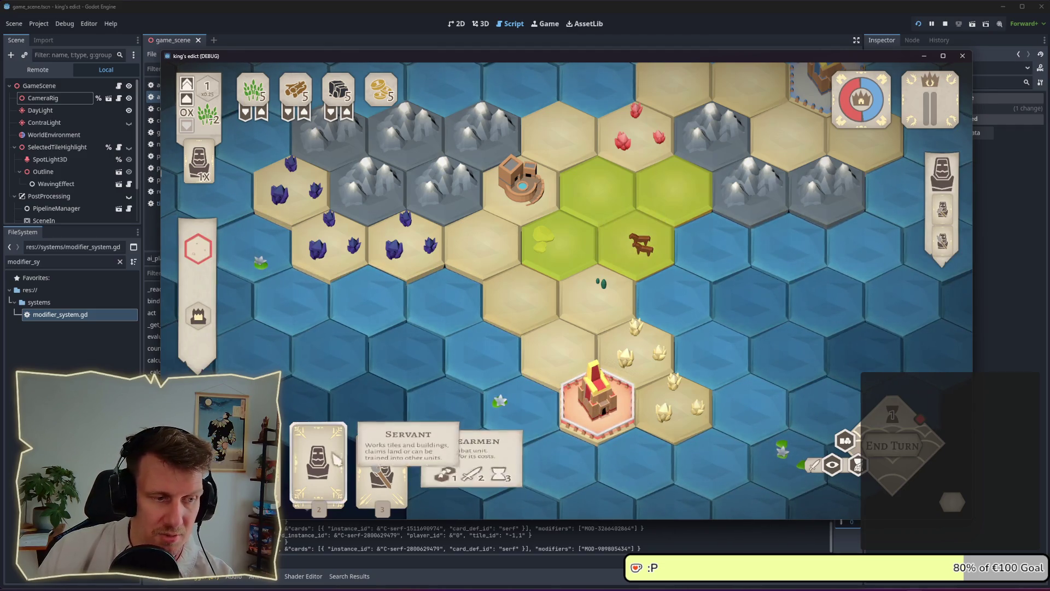
right_click(604, 316)
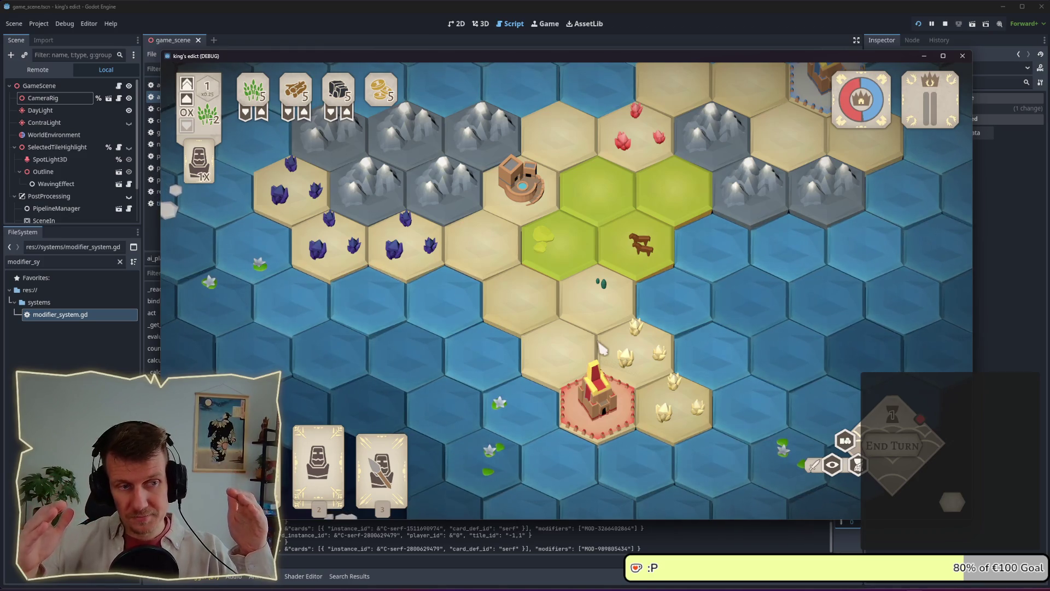
click(320, 443)
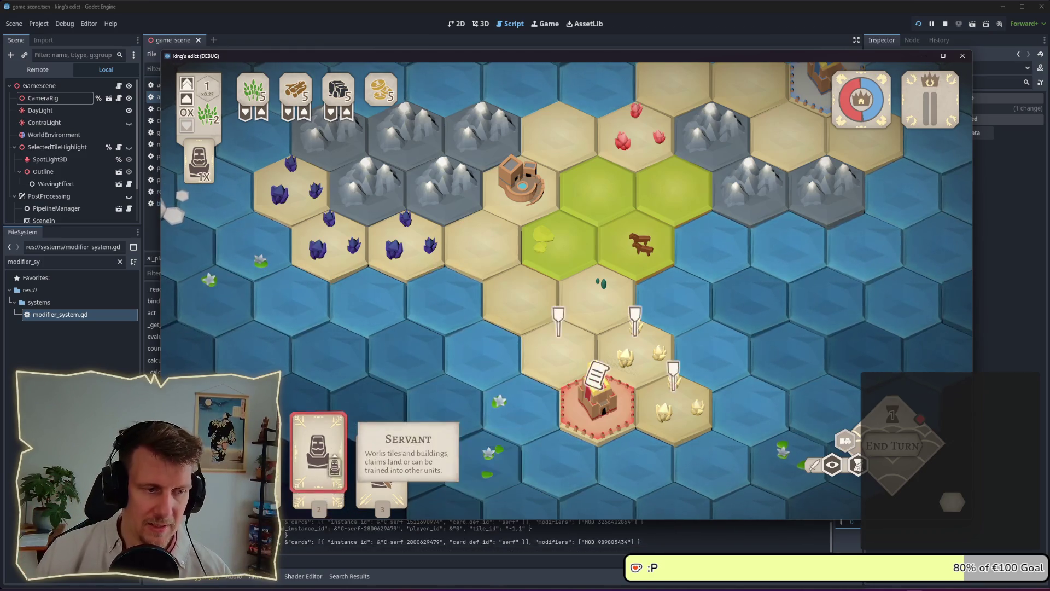
Cancel the Servant card placement, clearing its markers from the hex map
right_click(434, 438)
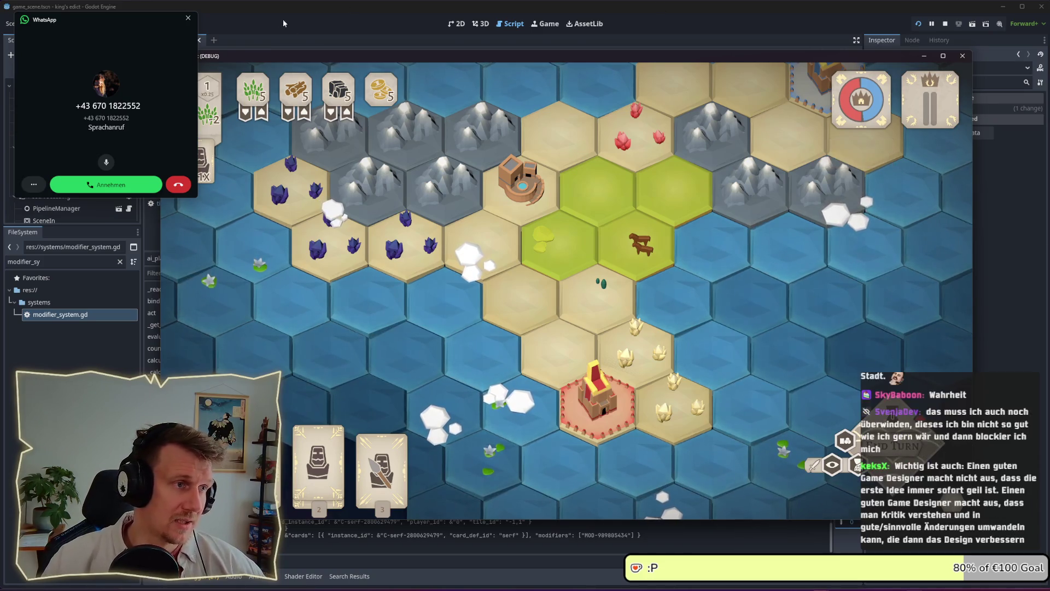
Close the WhatsApp incoming voice call window
click(188, 18)
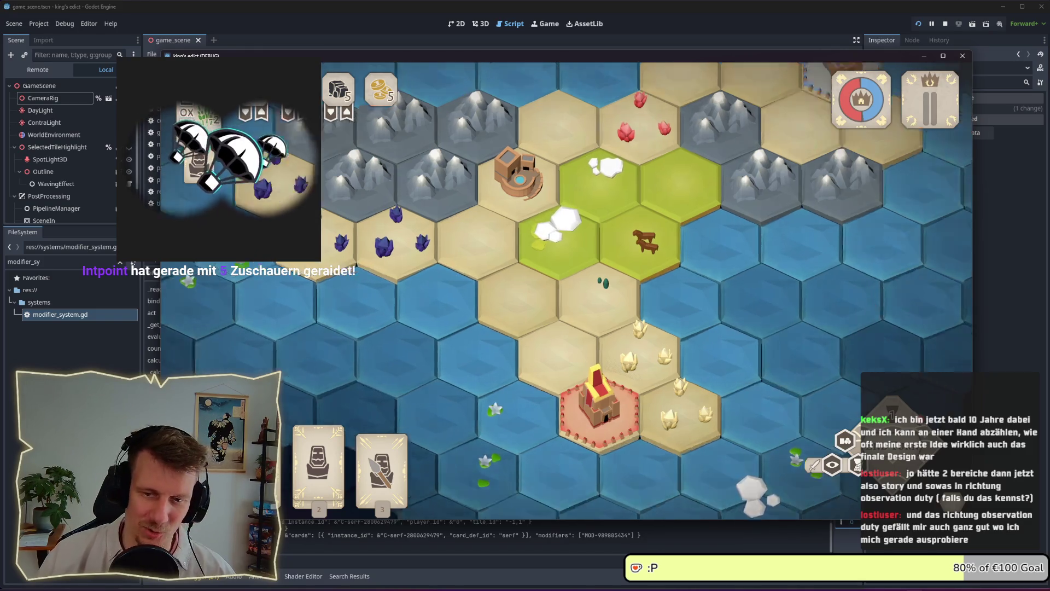
scroll(617, 337, up, 2)
scroll(616, 338, down, 3)
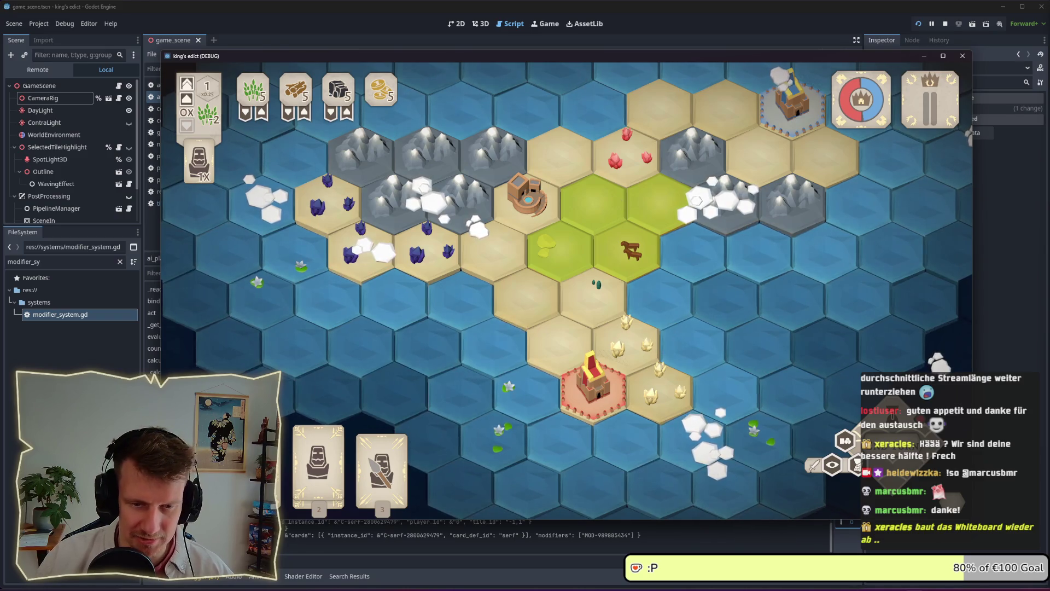
Search Steam for 'kingdom of kra', copy the Kingdom of Krawall page link, and minimize Steam
key(alt+Tab)
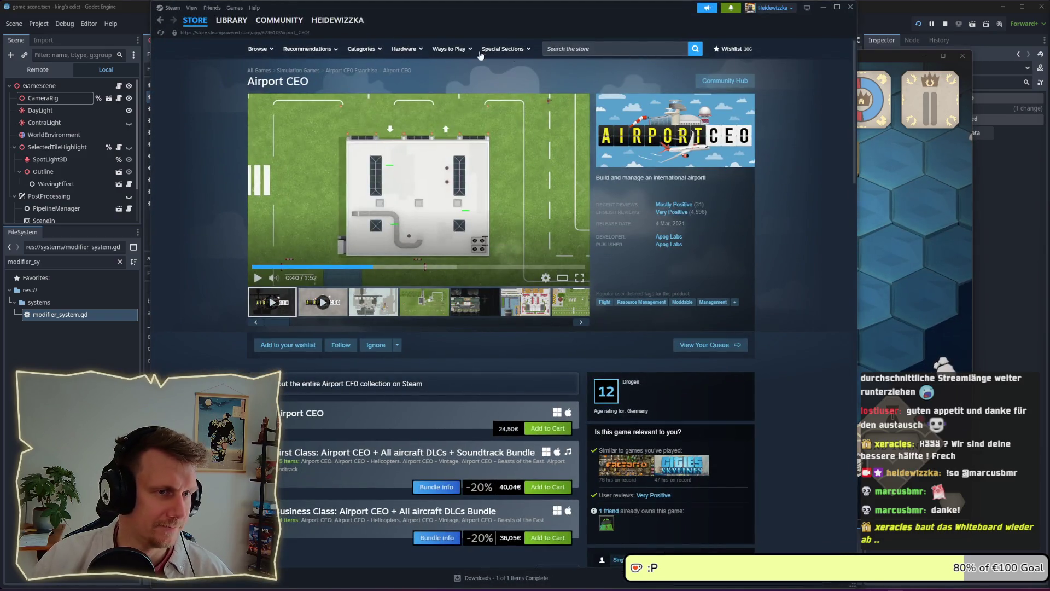
click(601, 47)
text(ngdom )
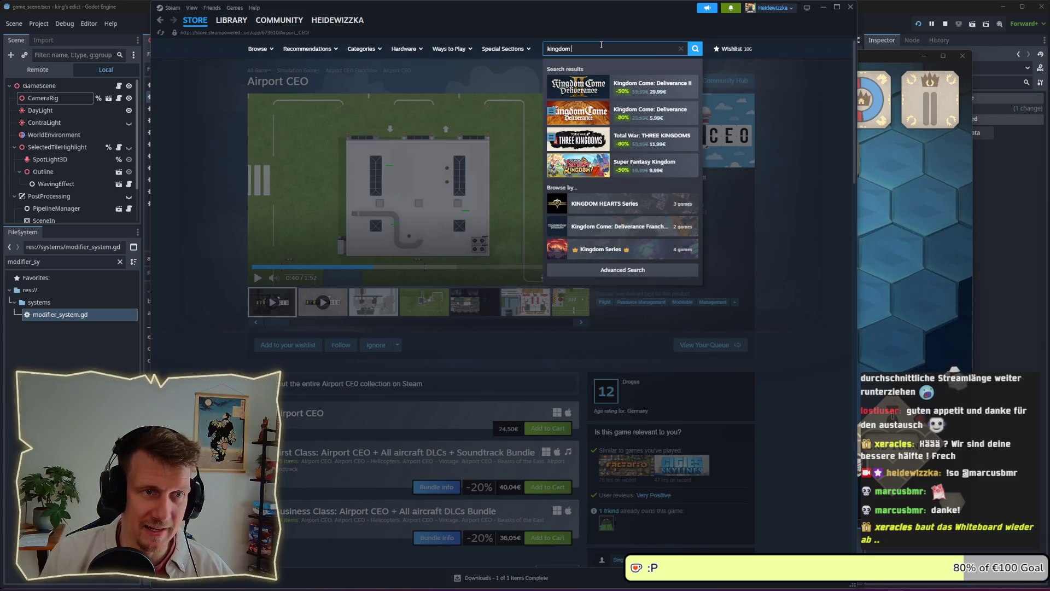
text(of kr)
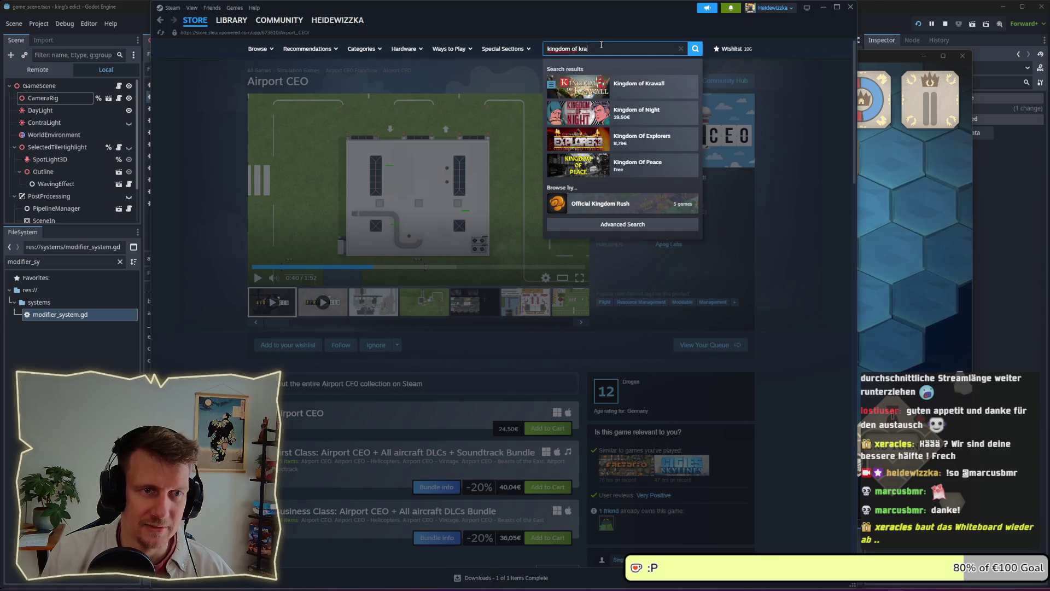
text(a)
click(639, 83)
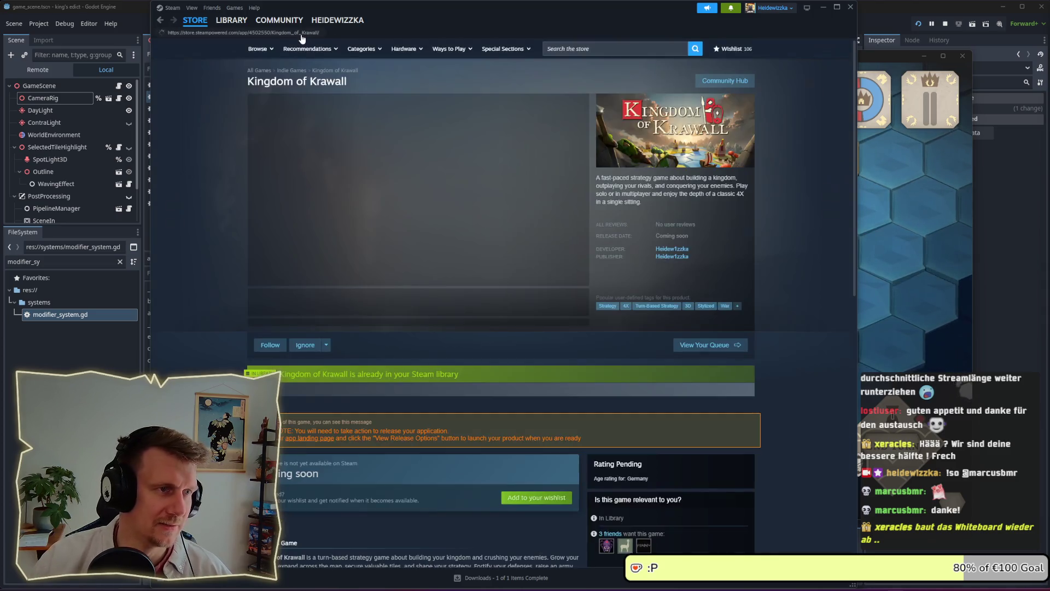
click(246, 32)
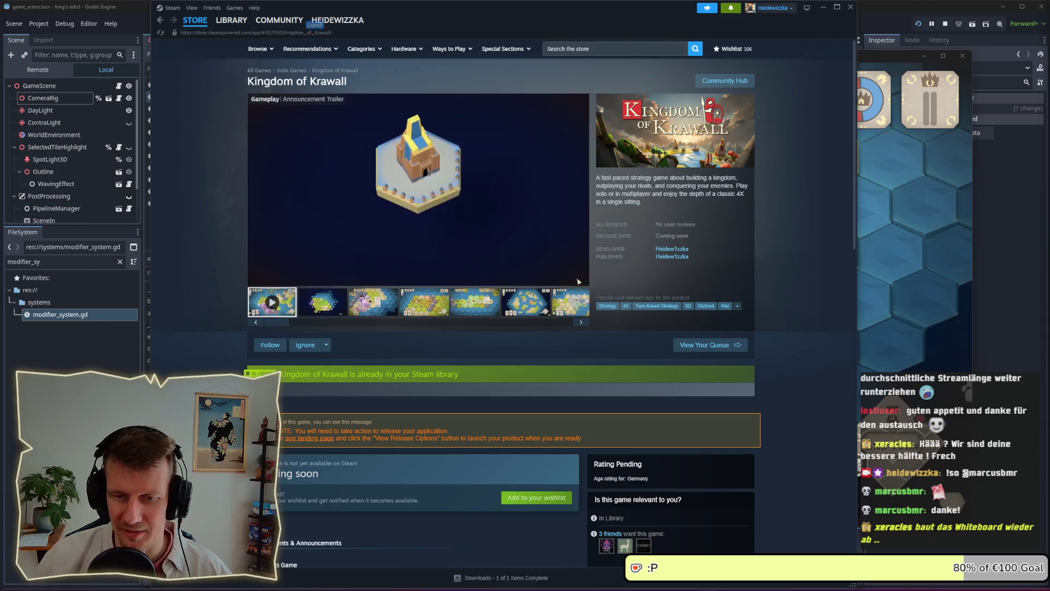
click(824, 7)
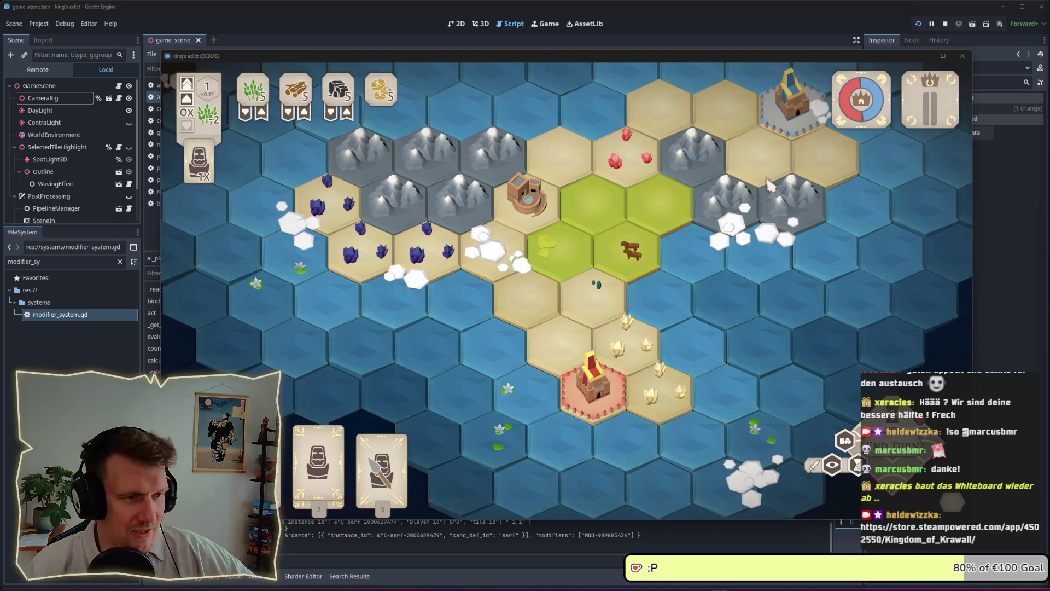